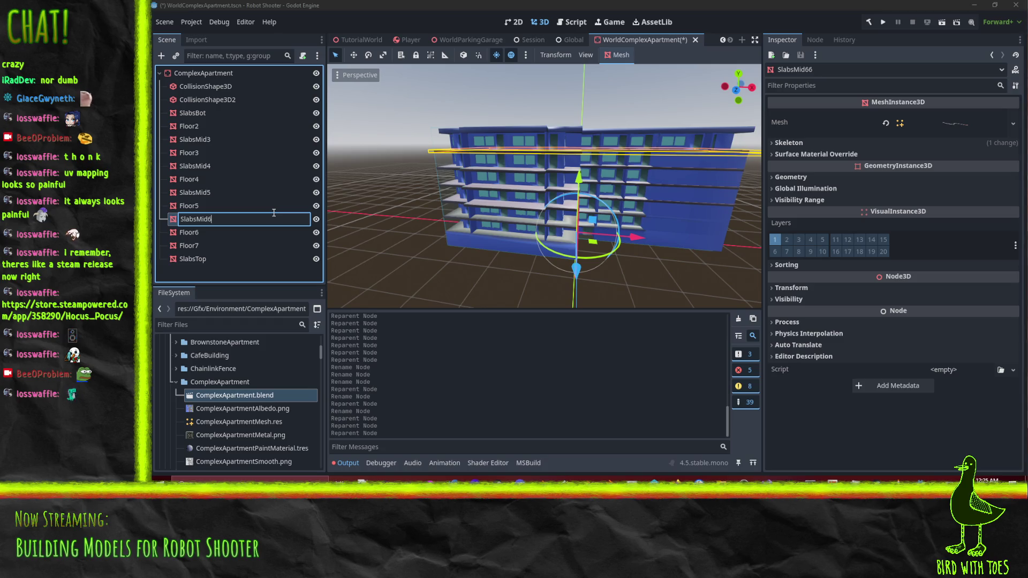
Rename SlabsMid6 to SlabsMid7 and move it below Floor6.
key(Return)
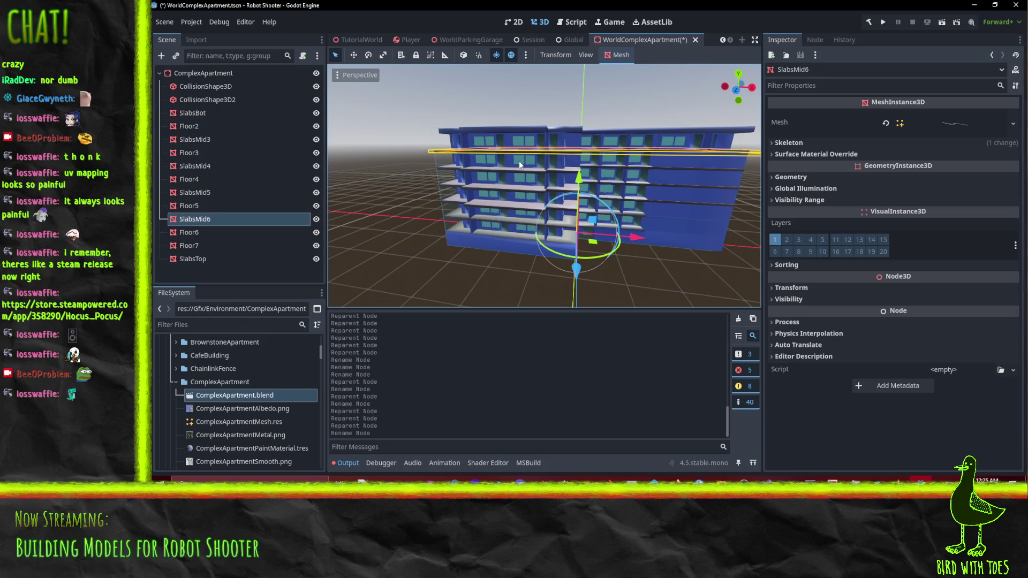
double_click(255, 220)
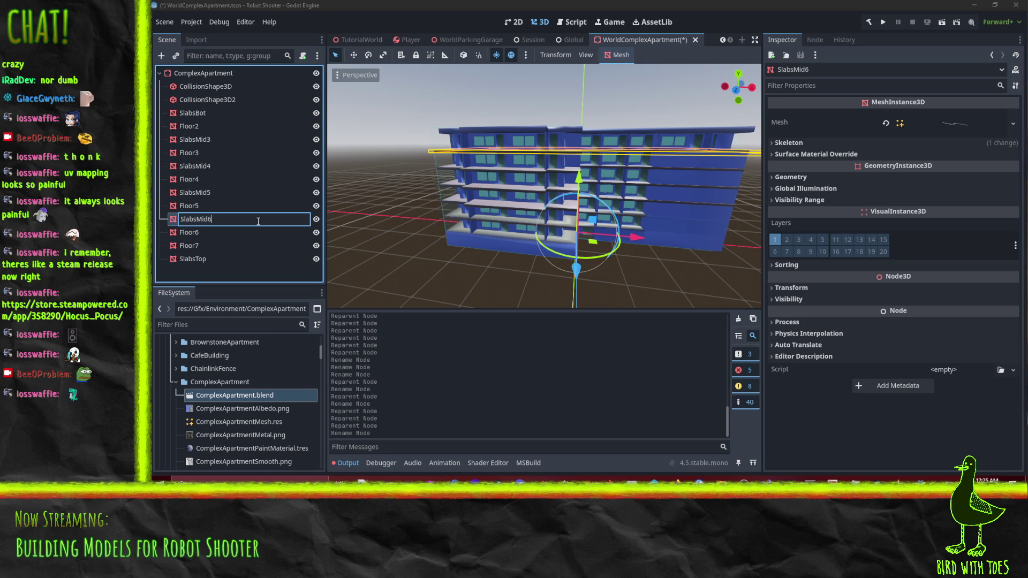
text(7)
key(Return)
drag(217, 219, 235, 240)
Move the slab node below Floor5 and rename it SlabsMid6.
mouse_move(210, 194)
mouse_down()
mouse_move(227, 217)
mouse_move(217, 211)
mouse_up()
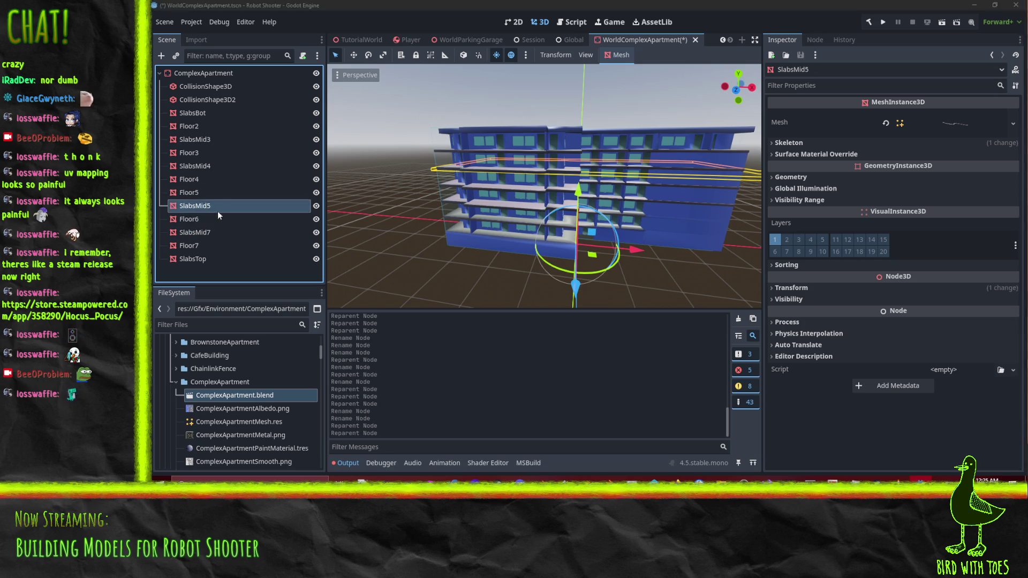
double_click(240, 204)
text(6)
key(Return)
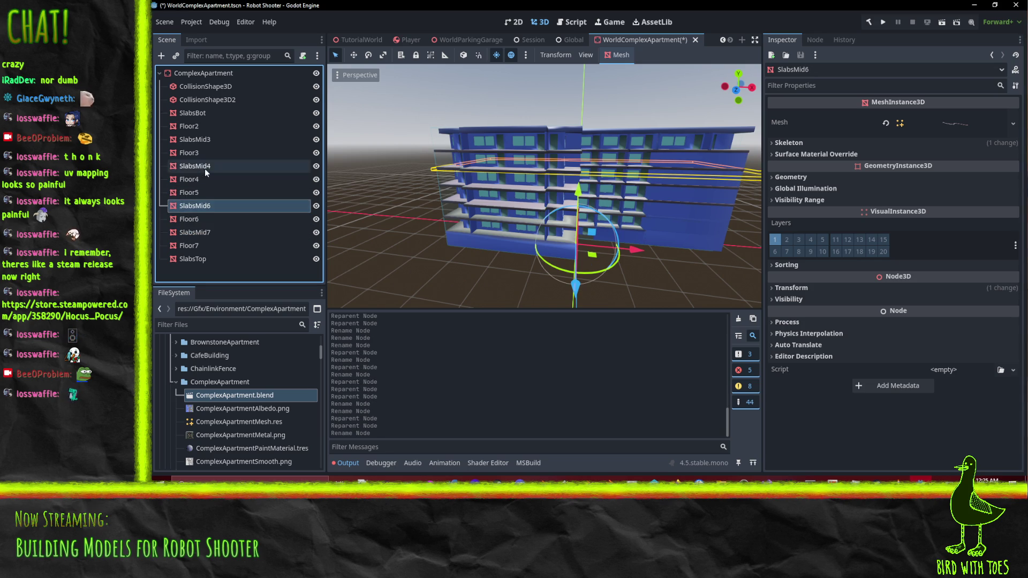
Rename SlabsMid4 to SlabsMid5 and move it below Floor4.
click(236, 167)
double_click(242, 168)
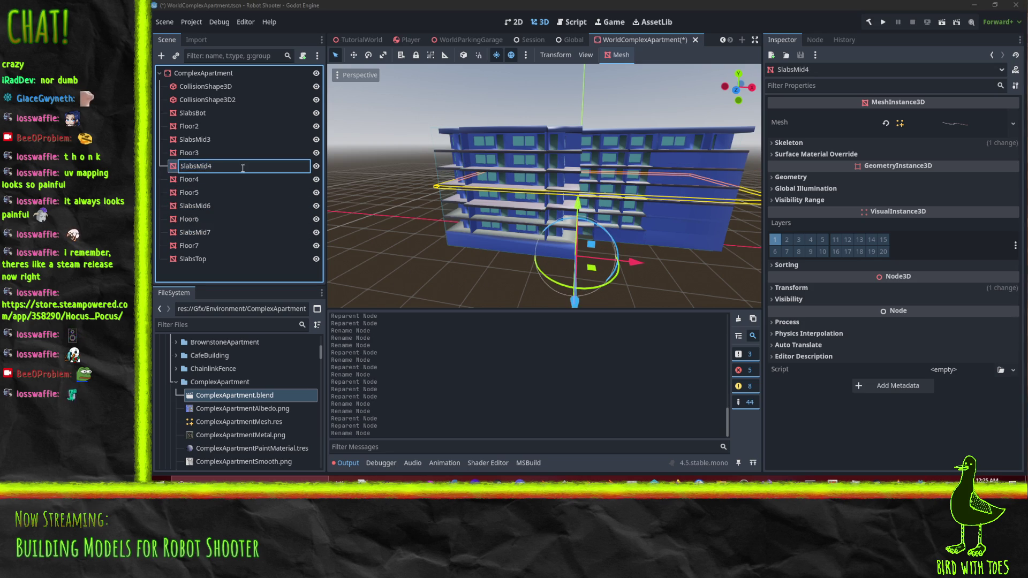
text(5)
key(Return)
drag(243, 167, 245, 188)
Rename SlabsMid3 to SlabsMid4 and move it below Floor3.
click(230, 141)
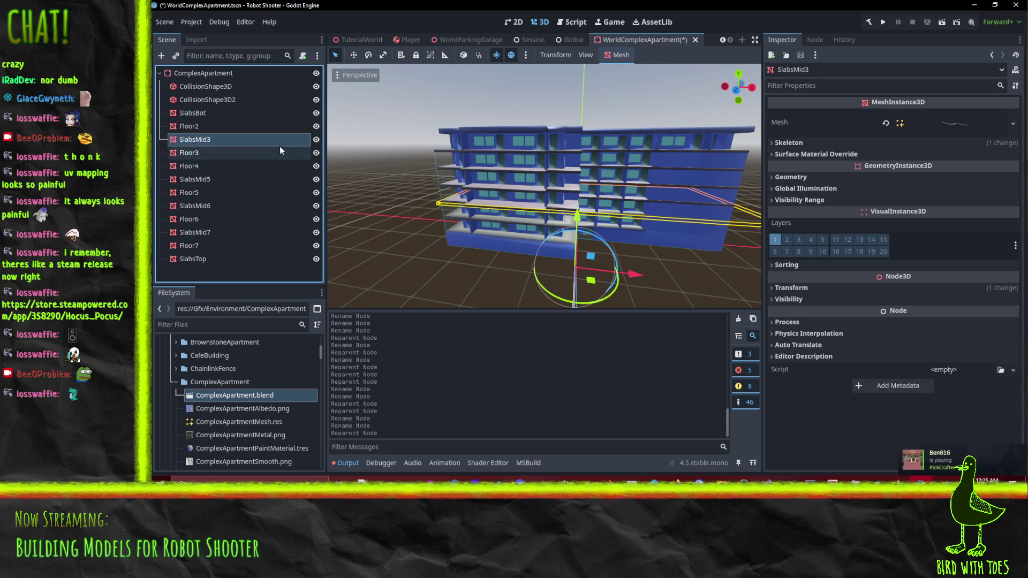
double_click(237, 141)
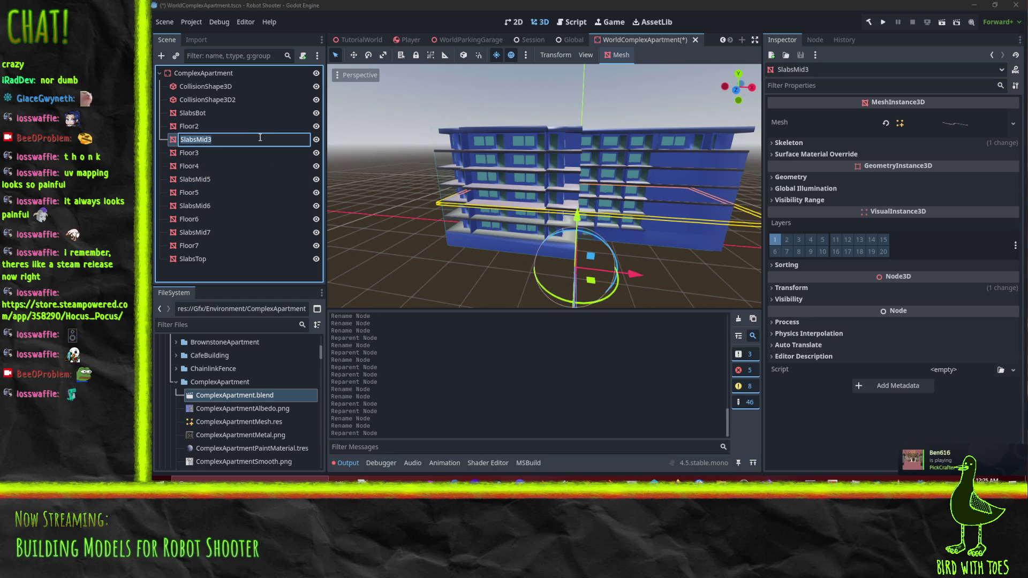
click(261, 138)
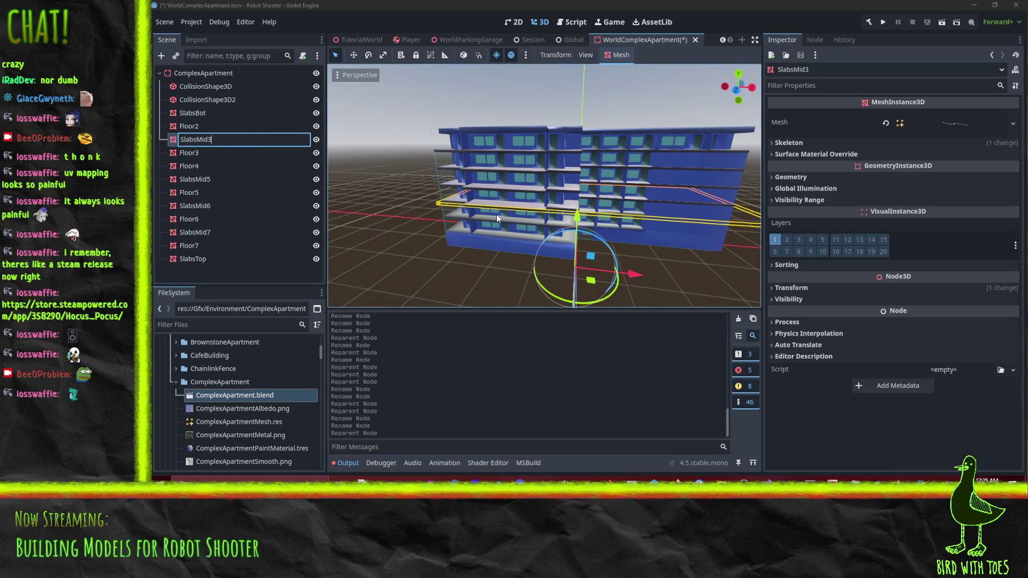
key(BackSpace)
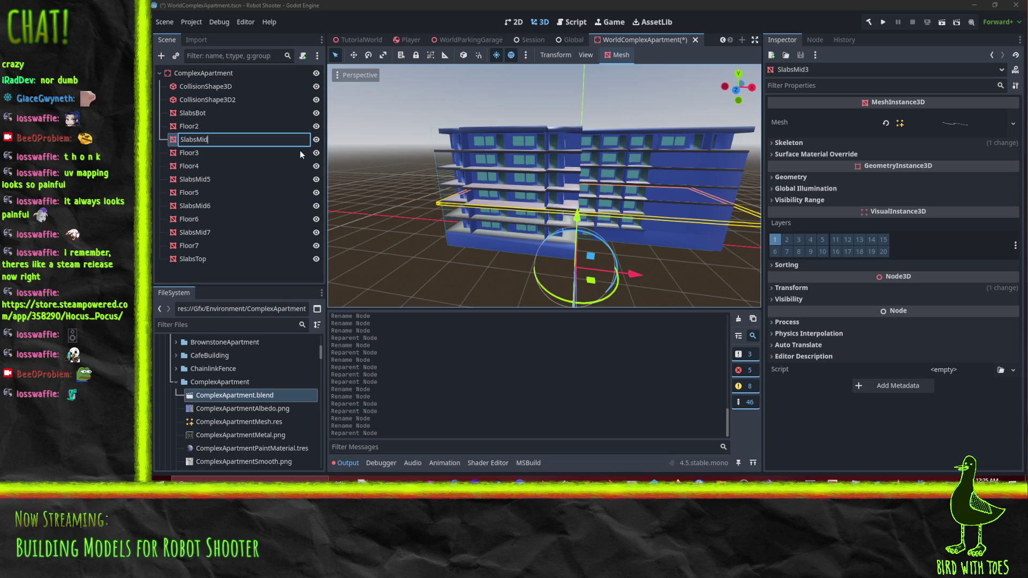
text(4)
key(Return)
drag(235, 139, 246, 159)
Select SlabsBot, check the building in the viewport and save the scene with Ctrl+S.
click(209, 128)
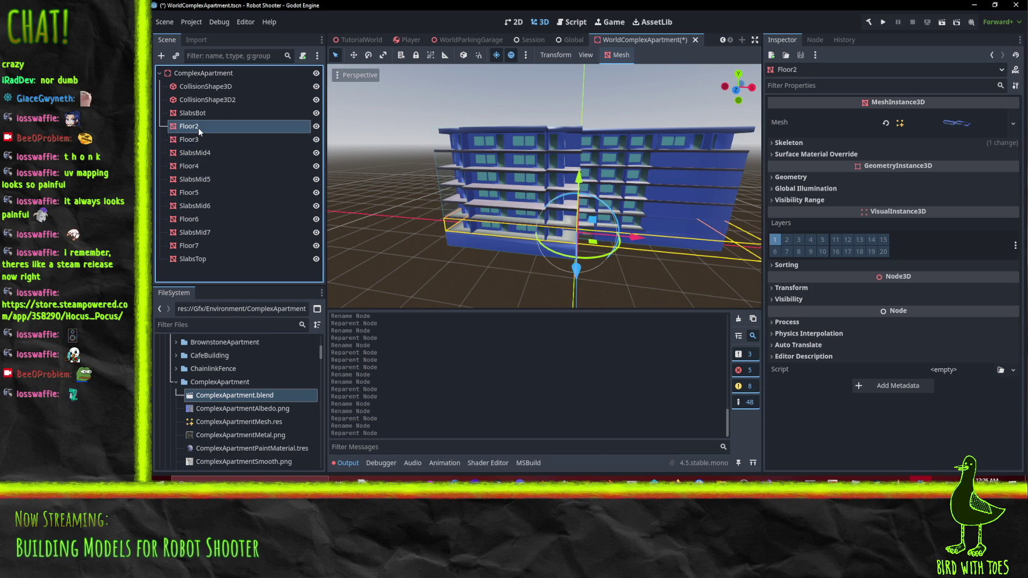
click(199, 115)
drag(603, 217, 643, 188)
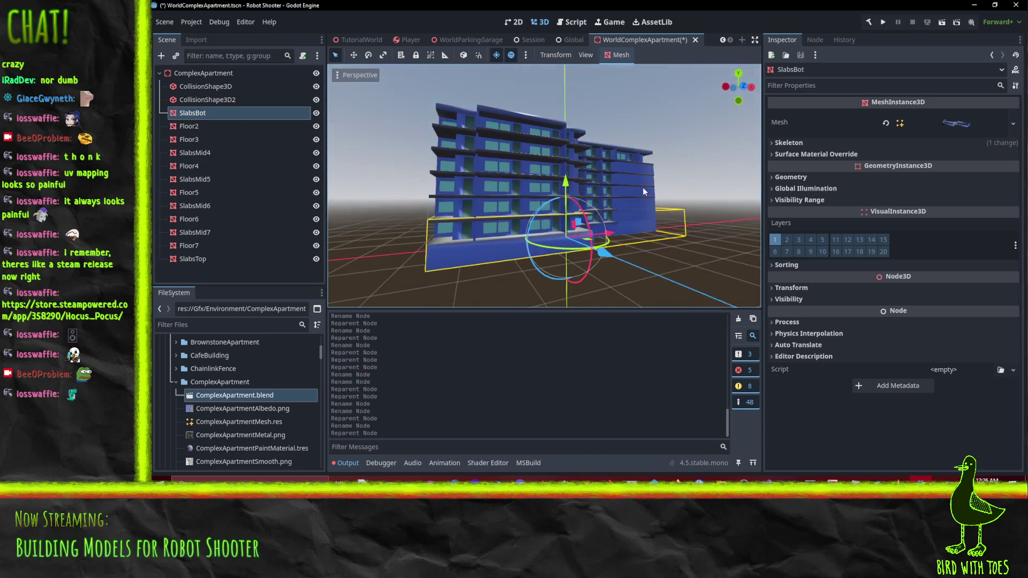
mouse_move(497, 260)
mouse_down()
mouse_move(577, 208)
mouse_move(495, 223)
mouse_up()
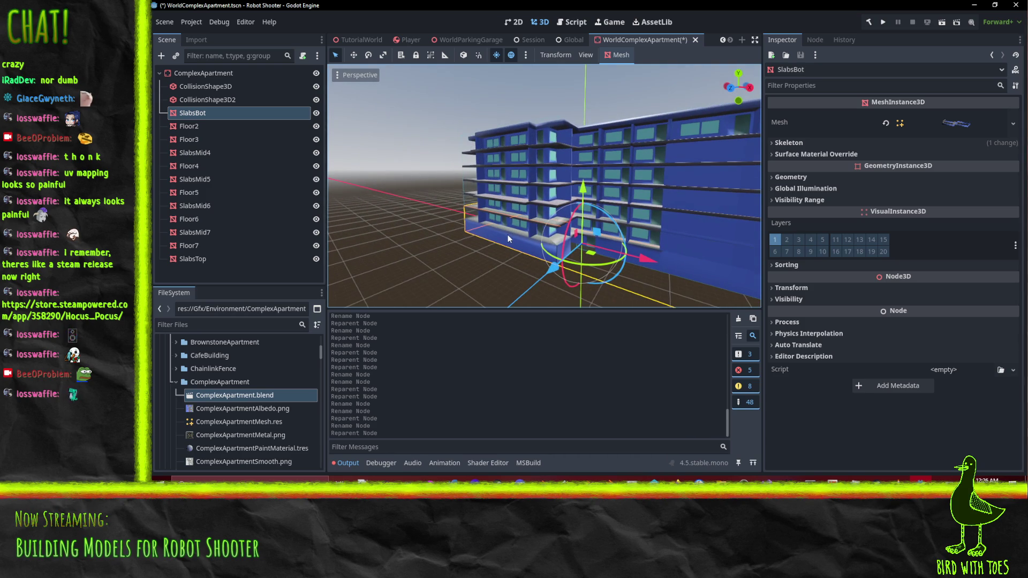
key(ctrl+s)
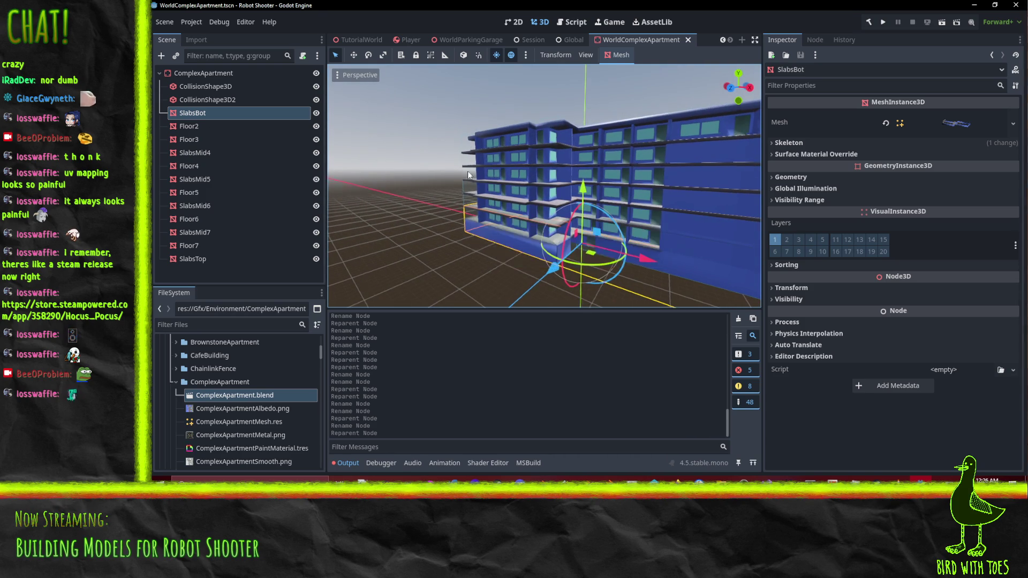
drag(468, 171, 540, 185)
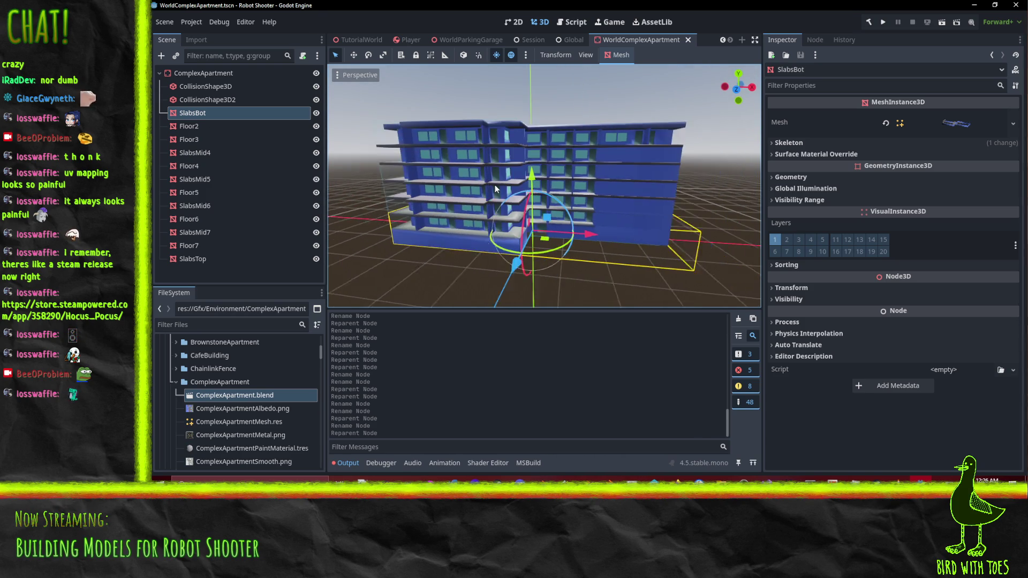
click(838, 155)
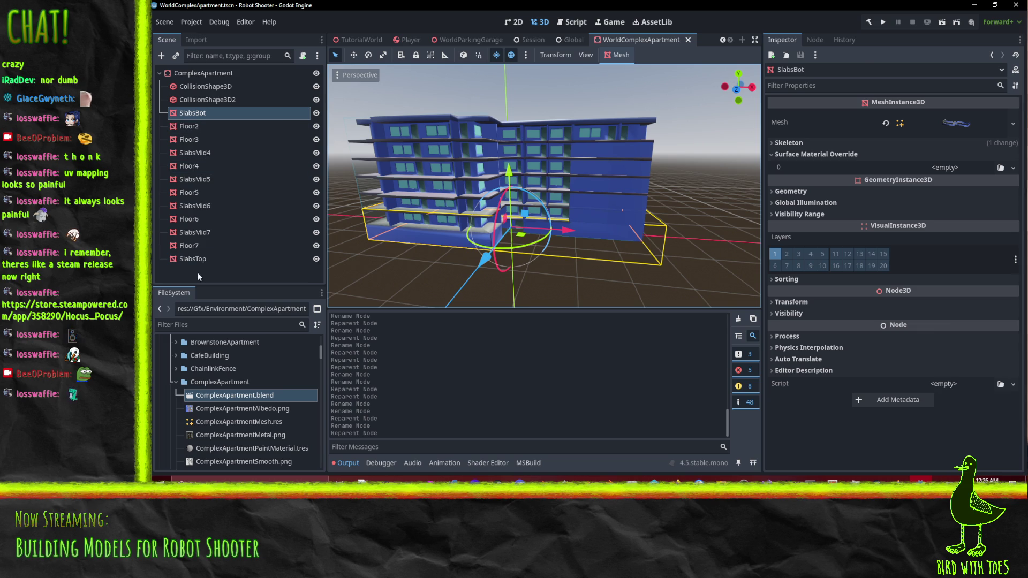
shift+click(202, 259)
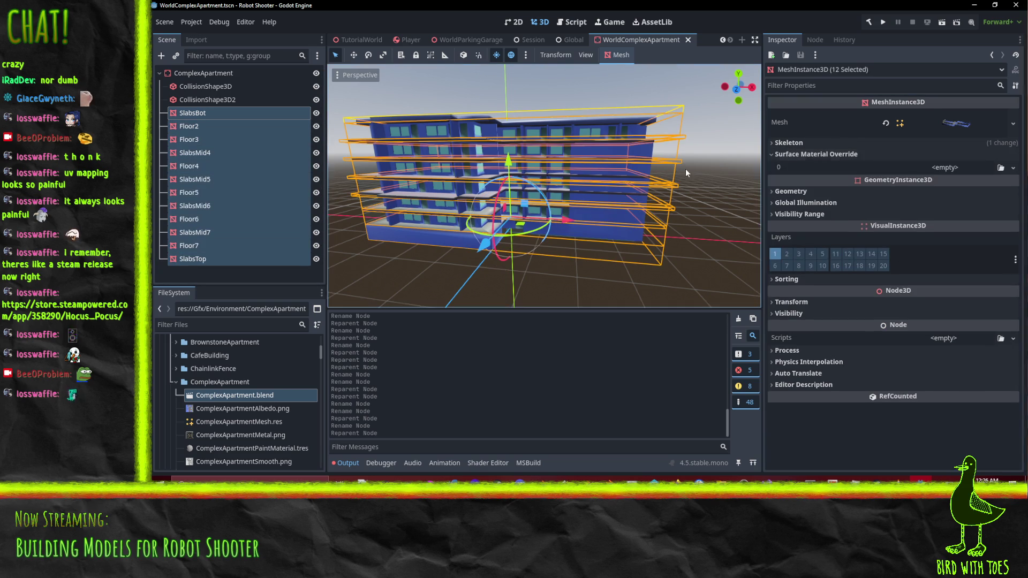
Give SlabsBot a new ShaderMaterial override using the BrushstrokePass1 LightAsColor shader.
click(192, 113)
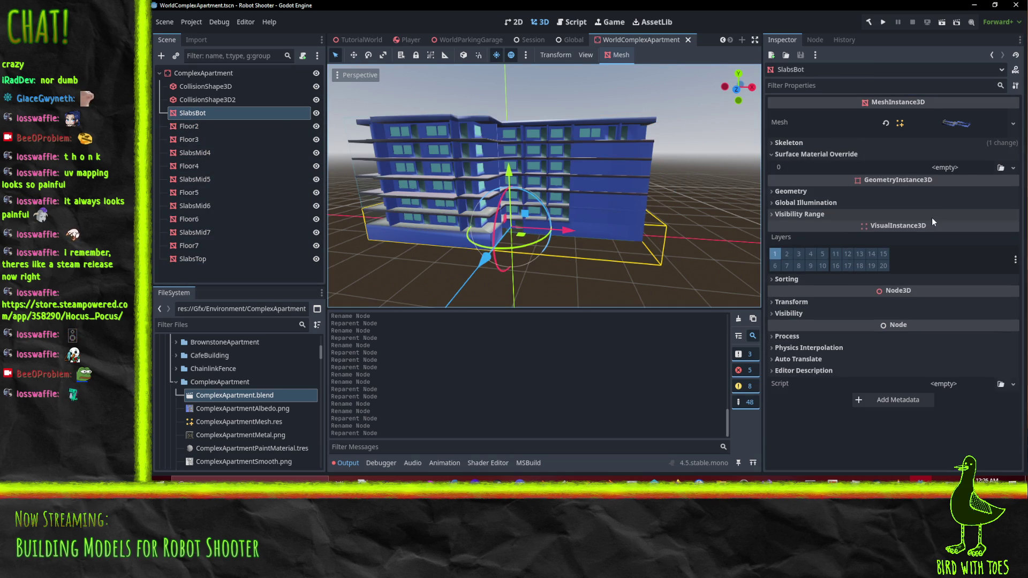
click(1013, 168)
click(994, 220)
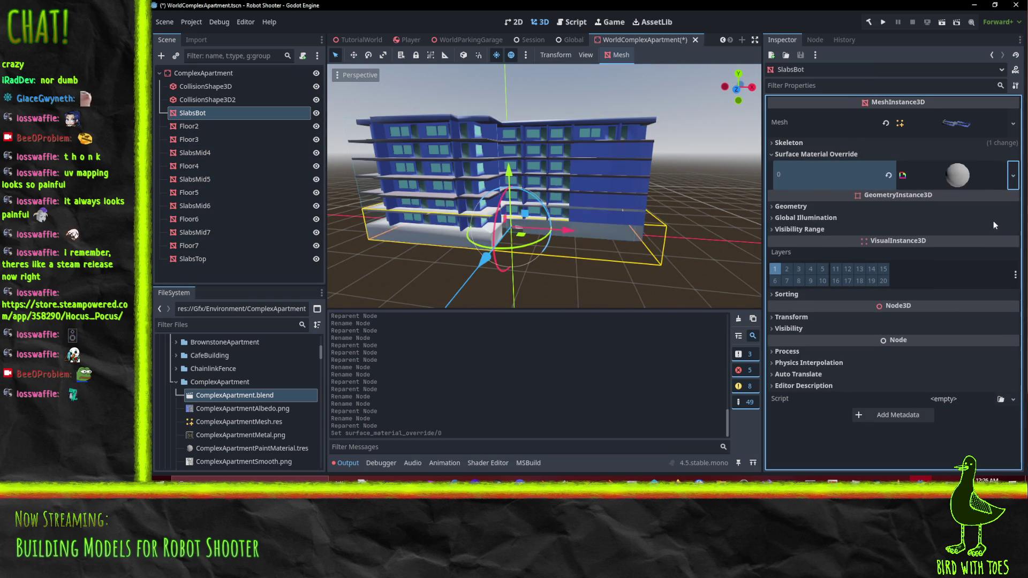
click(937, 176)
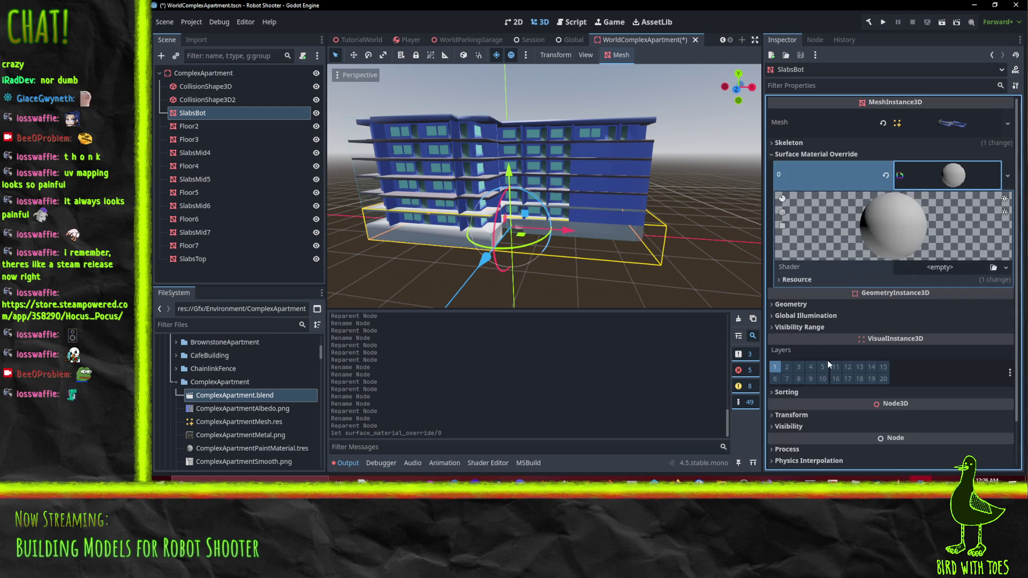
click(1005, 269)
click(976, 301)
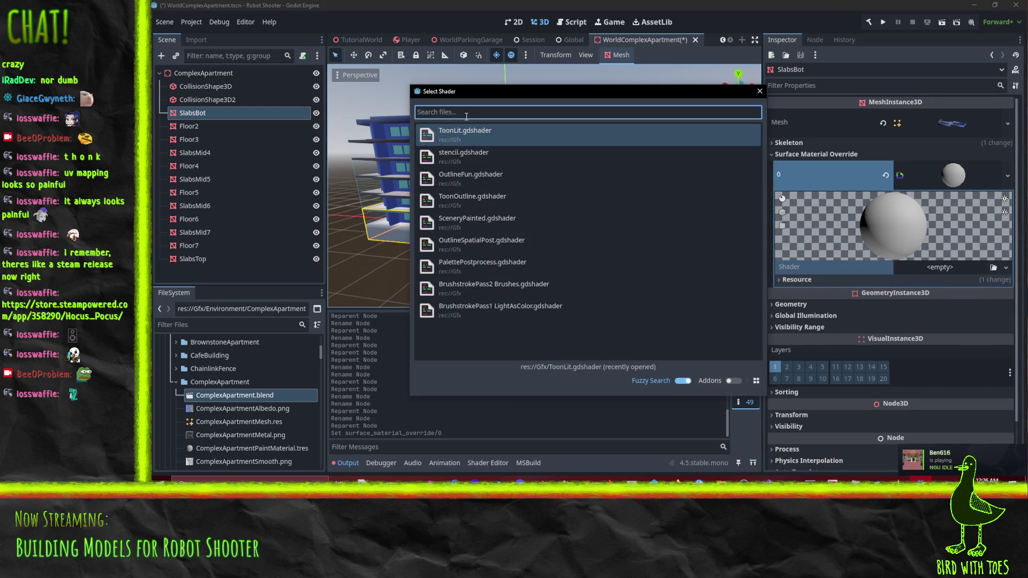
click(506, 298)
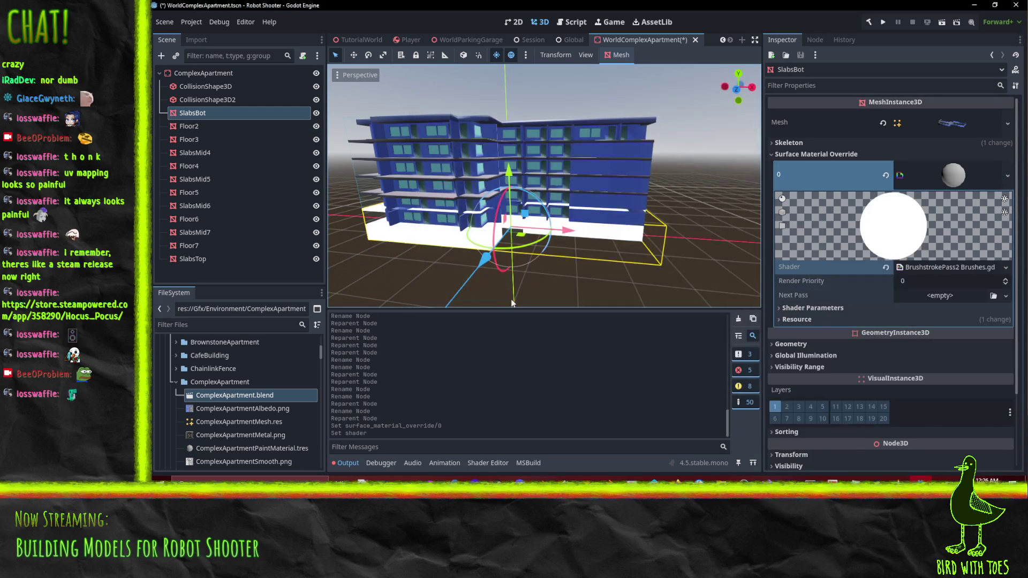
click(1006, 267)
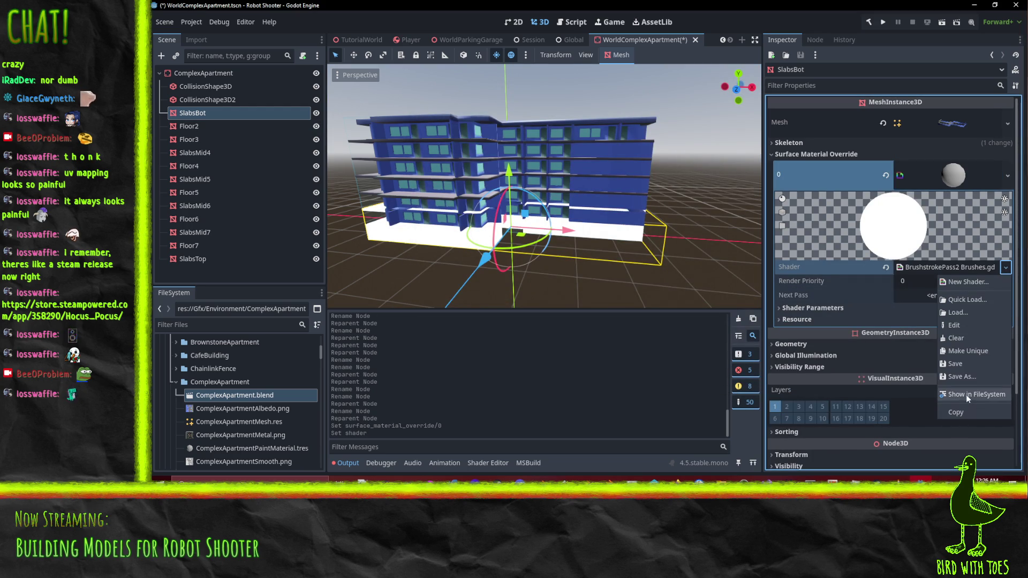
click(975, 300)
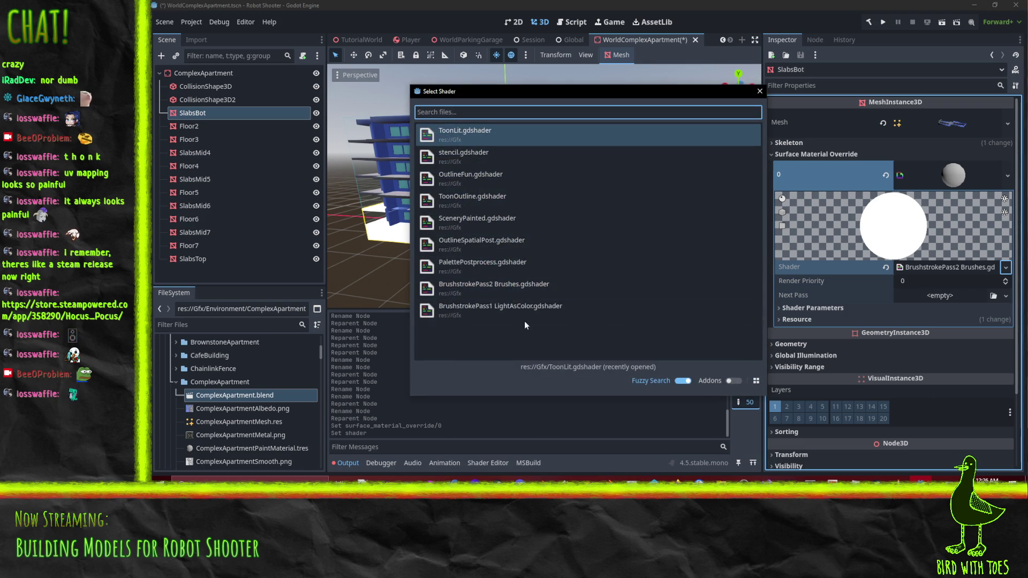
click(541, 308)
mouse_move(586, 210)
mouse_down()
mouse_move(472, 221)
mouse_move(494, 240)
mouse_up()
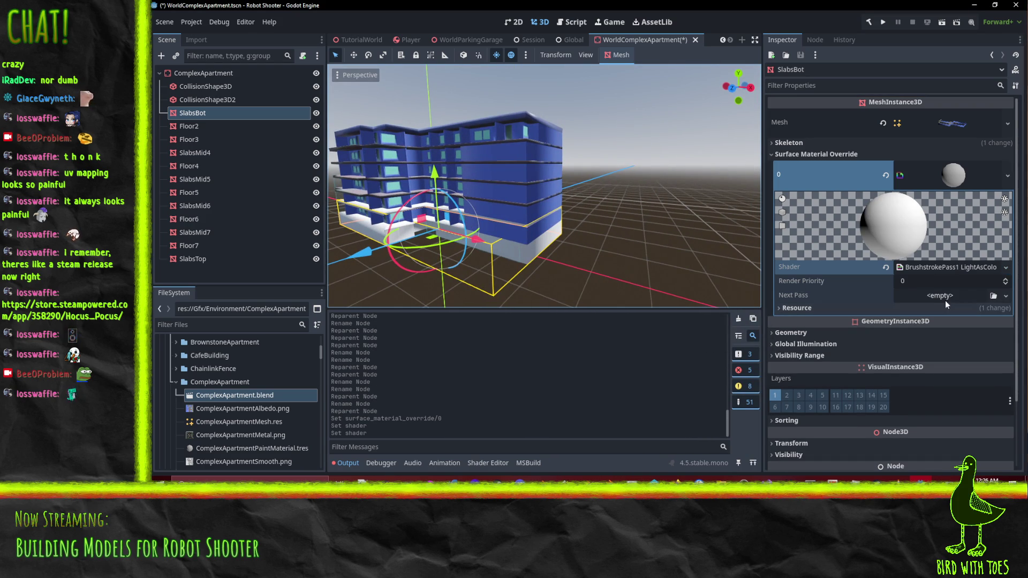
Add a next-pass ShaderMaterial using the BrushstrokePass2 Brushes shader.
click(1007, 296)
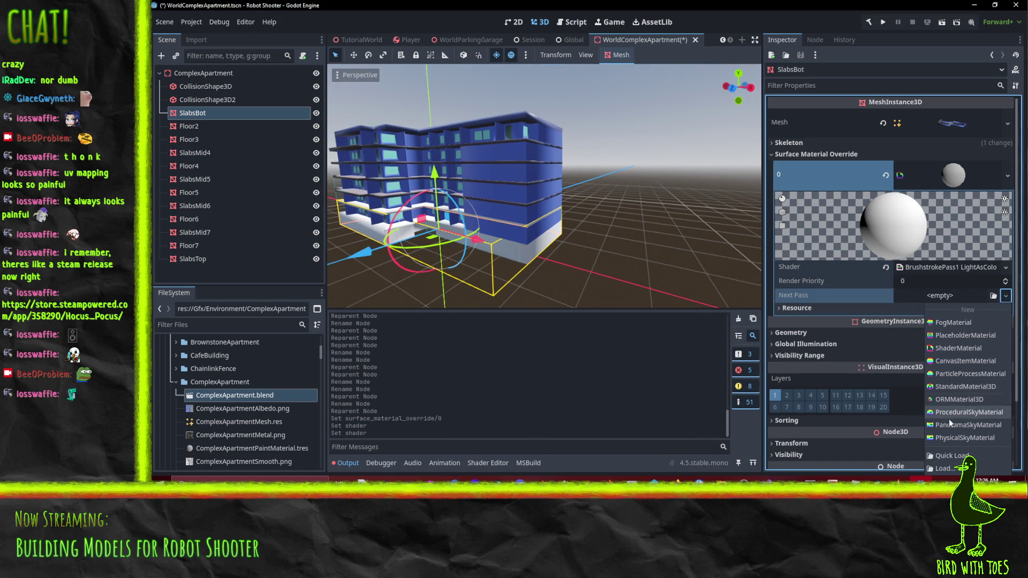
click(959, 348)
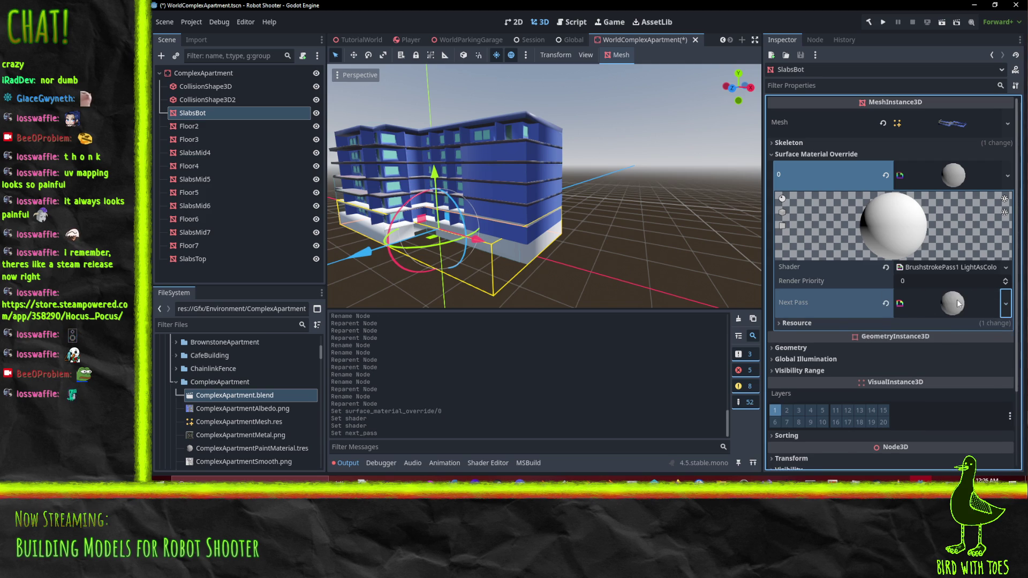
click(1004, 396)
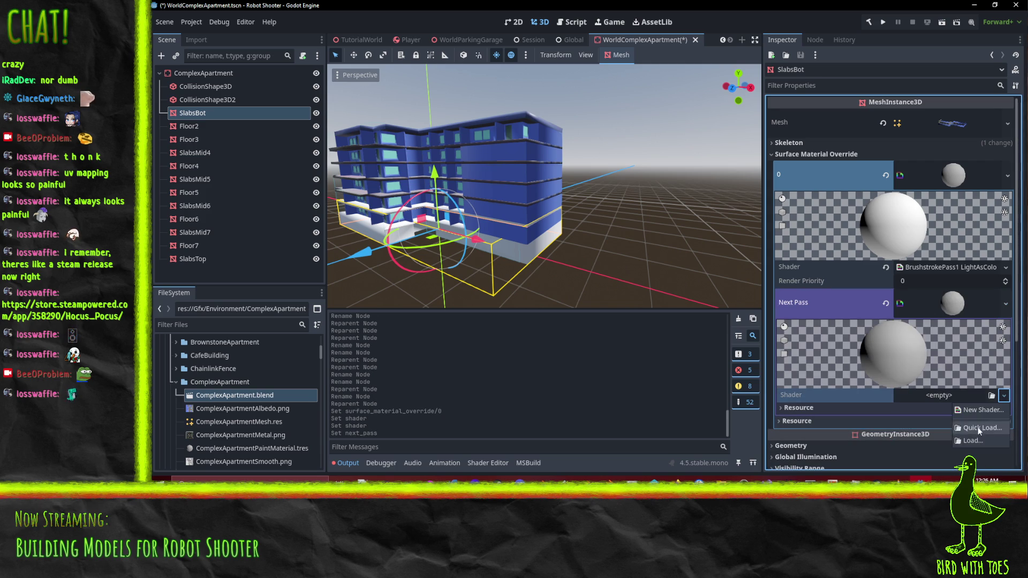
click(979, 428)
double_click(496, 287)
key(f)
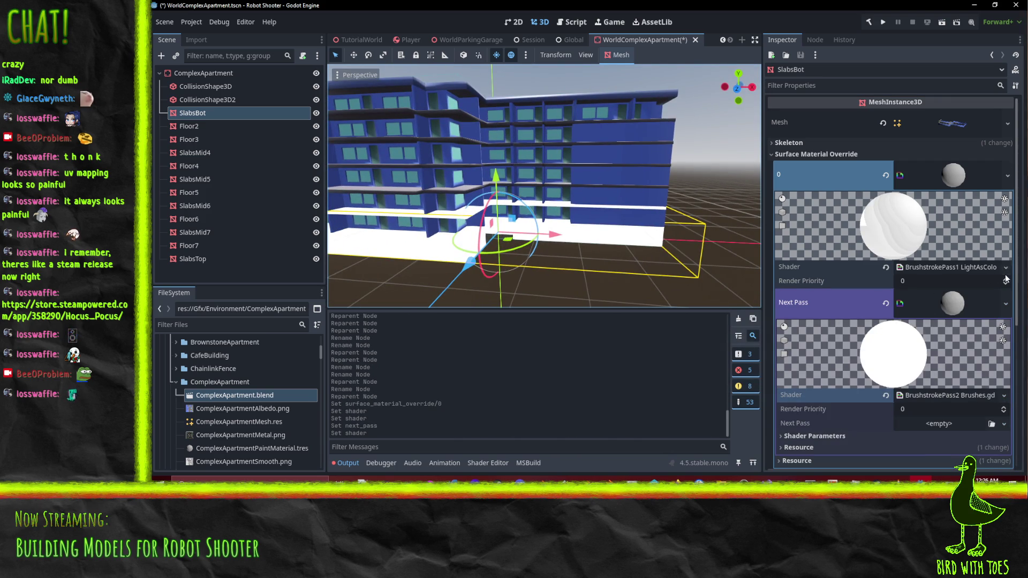
click(1008, 176)
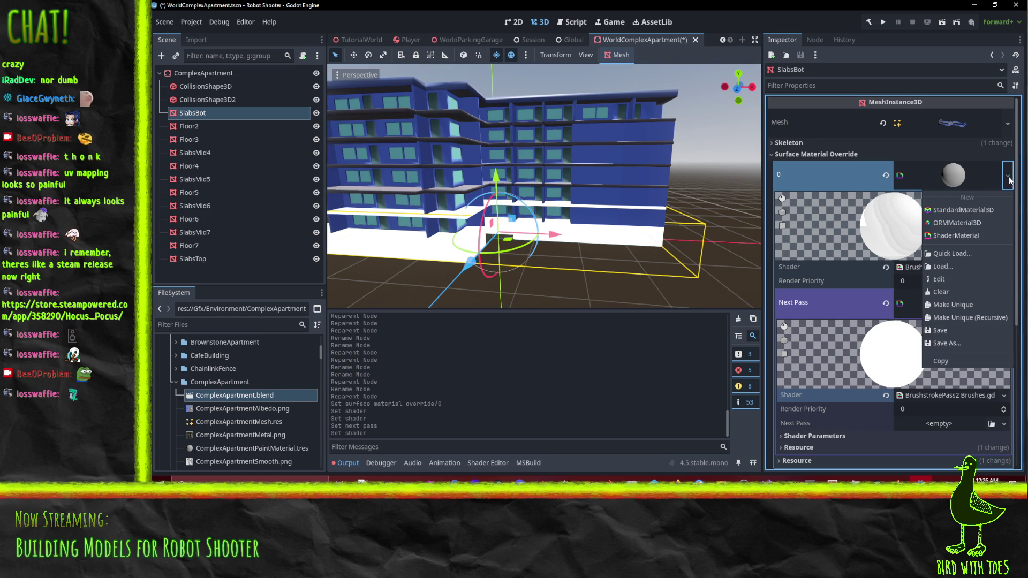
Save SlabsBot's override material to the file SlabsBotMat.tres.
click(965, 343)
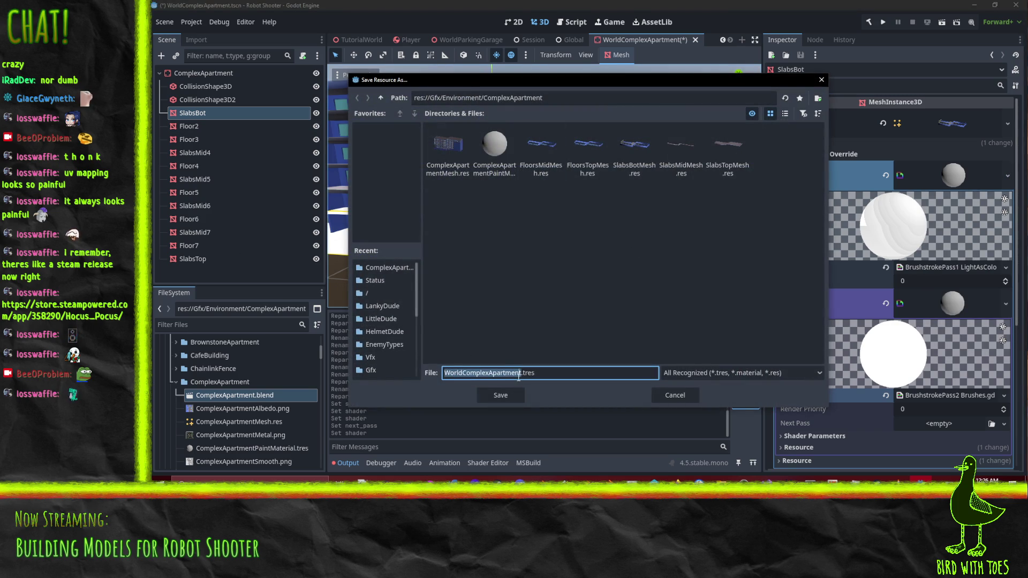
key(Right)
key(shift+Home)
key(BackSpace)
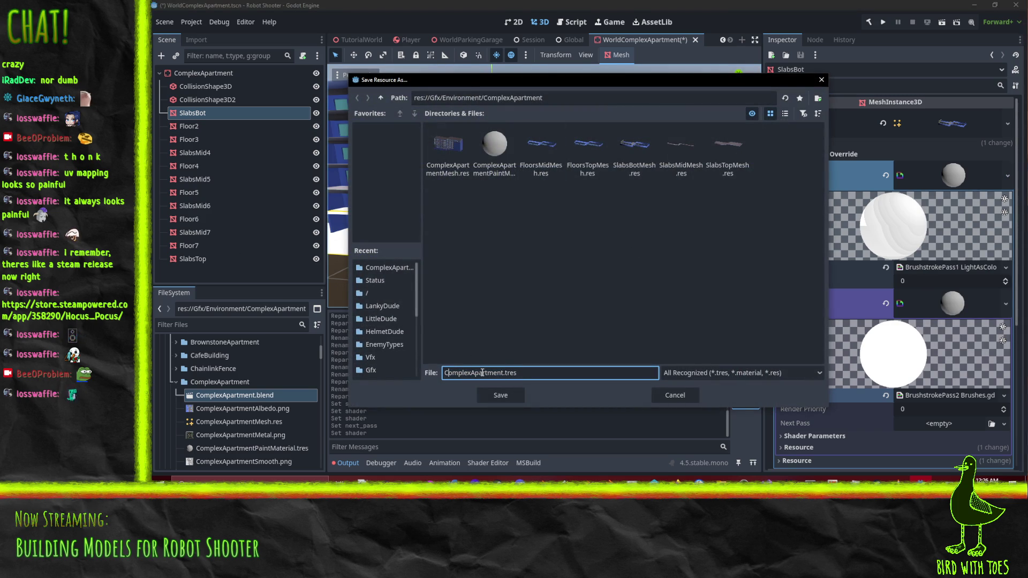
key(shift+Home)
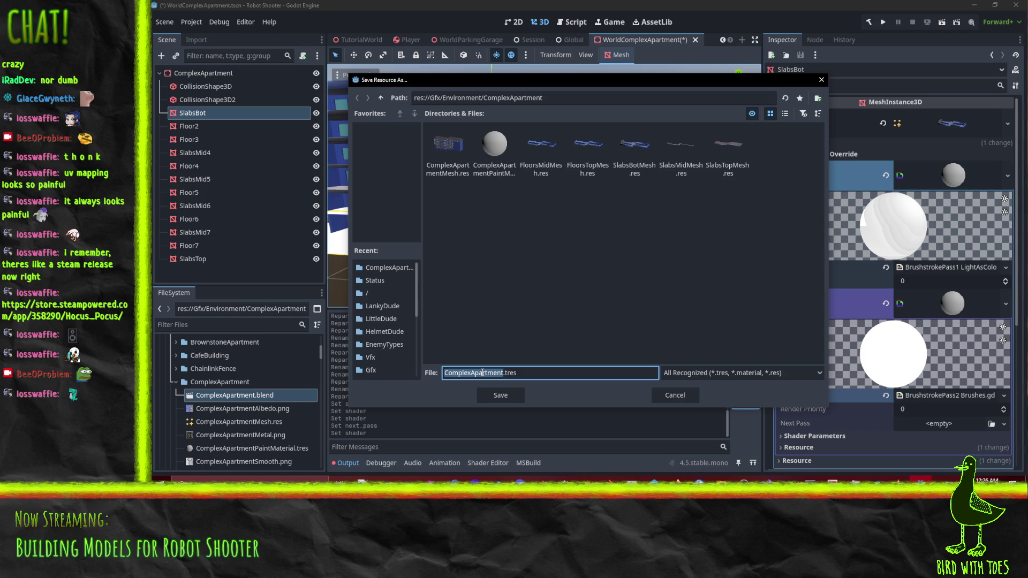
text(Slab)
text(sBotMat)
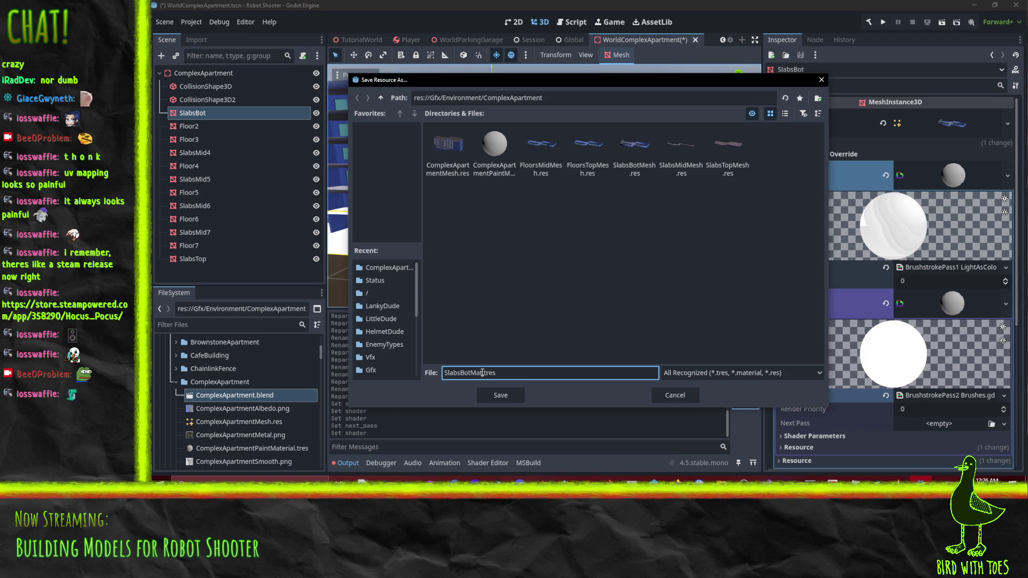
key(Return)
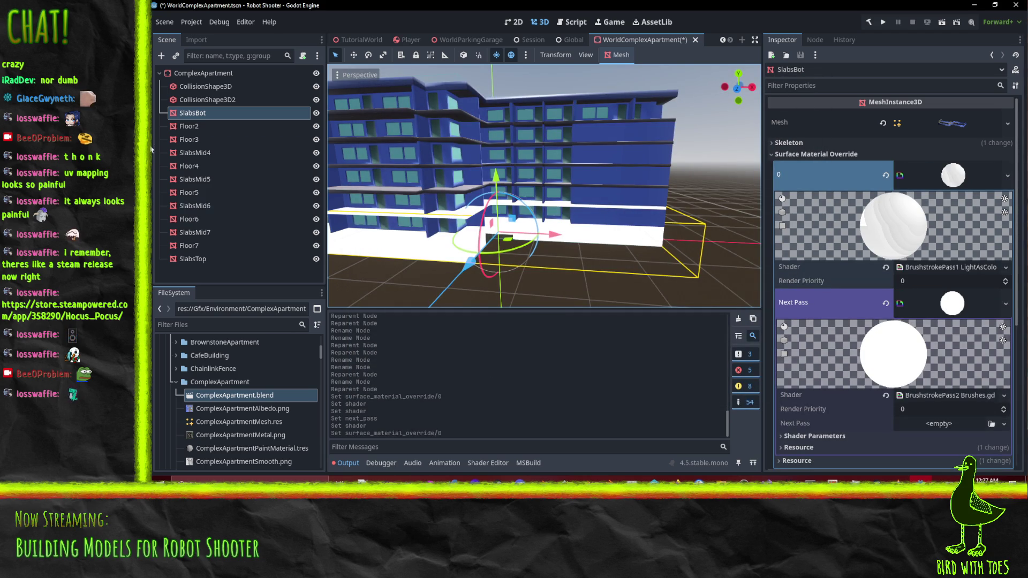
Give Floor2 a new ShaderMaterial override using the BrushstrokePass1 LightAsColor shader.
click(193, 126)
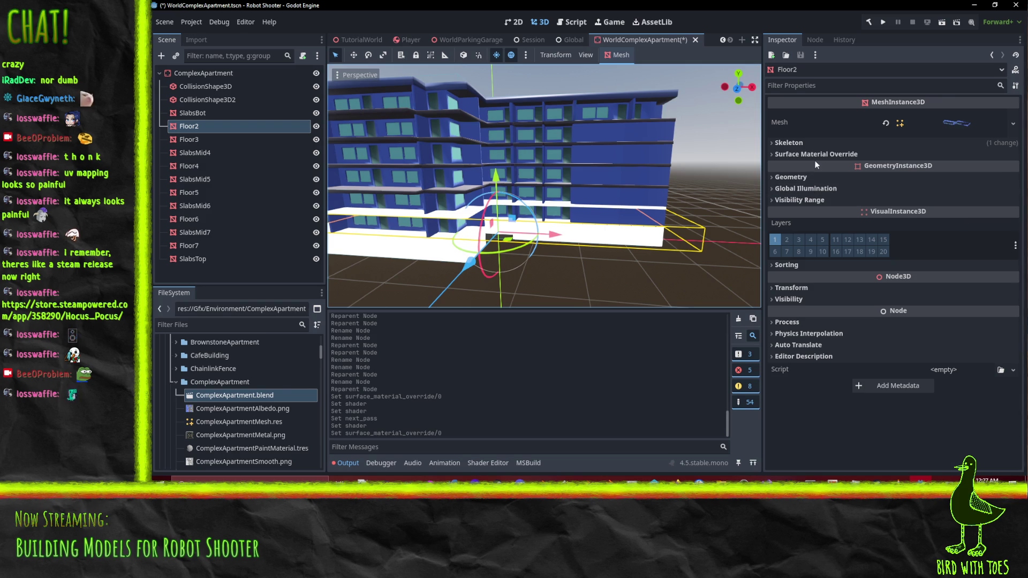
click(815, 155)
click(1013, 168)
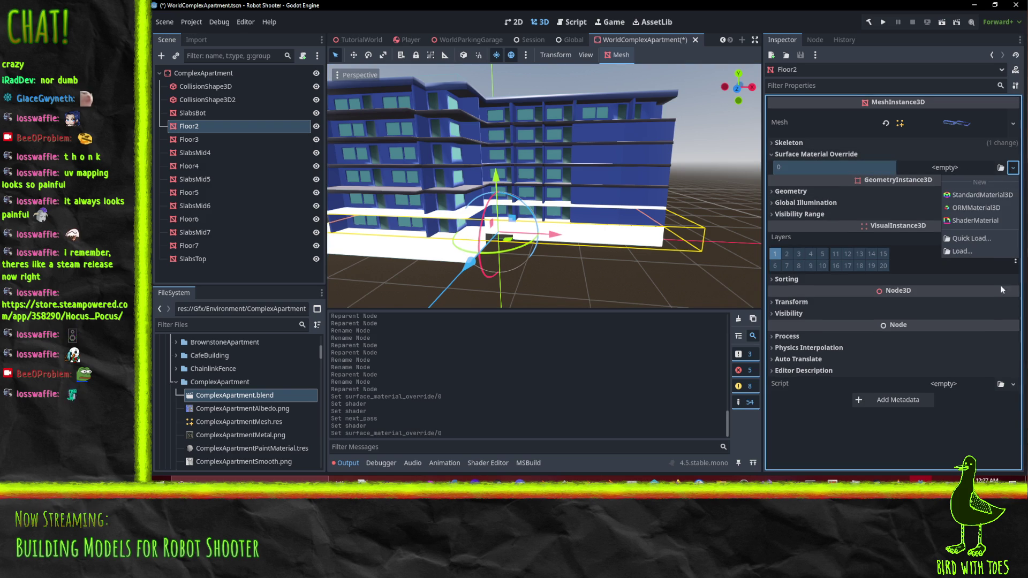
click(992, 224)
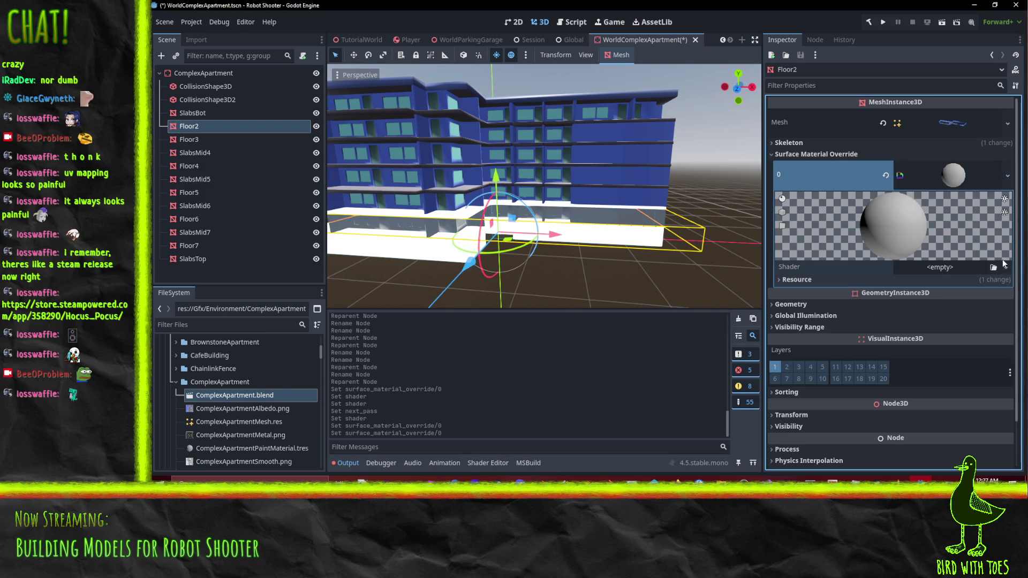
click(1005, 266)
click(983, 297)
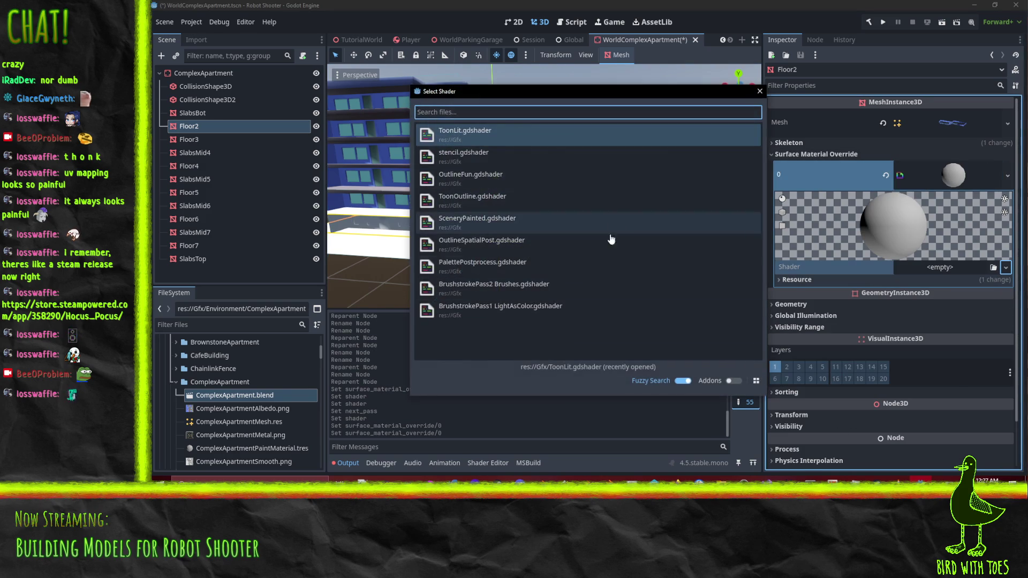
double_click(611, 310)
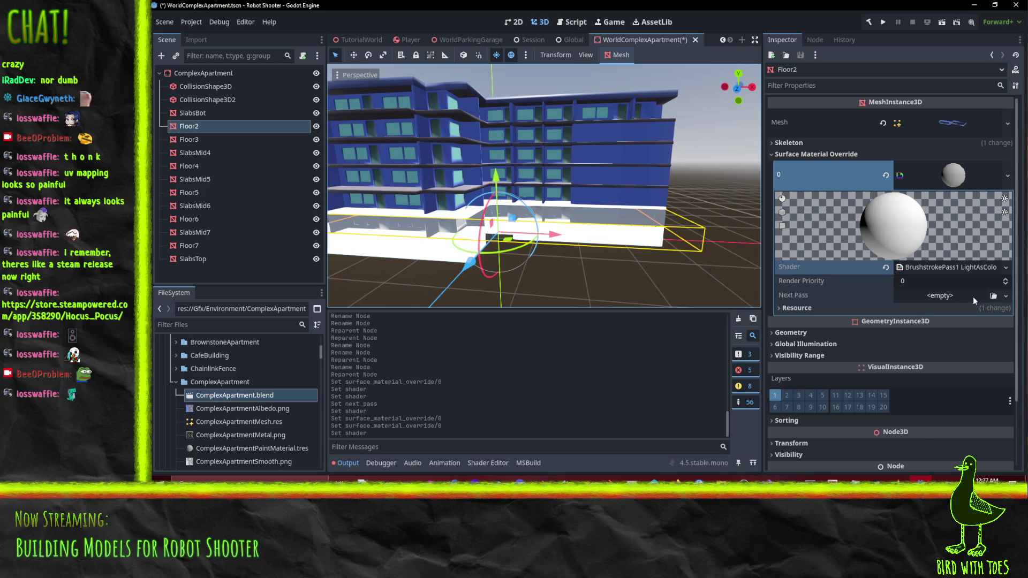
Add a next-pass ShaderMaterial with the BrushstrokePass2 Brushes shader, then save.
click(1006, 296)
click(956, 348)
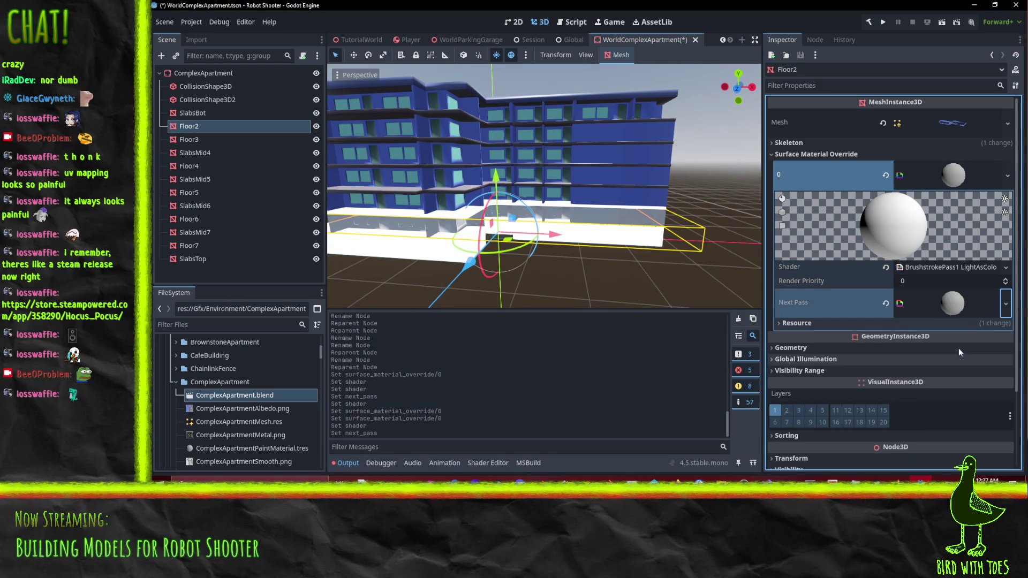
click(959, 315)
click(1005, 396)
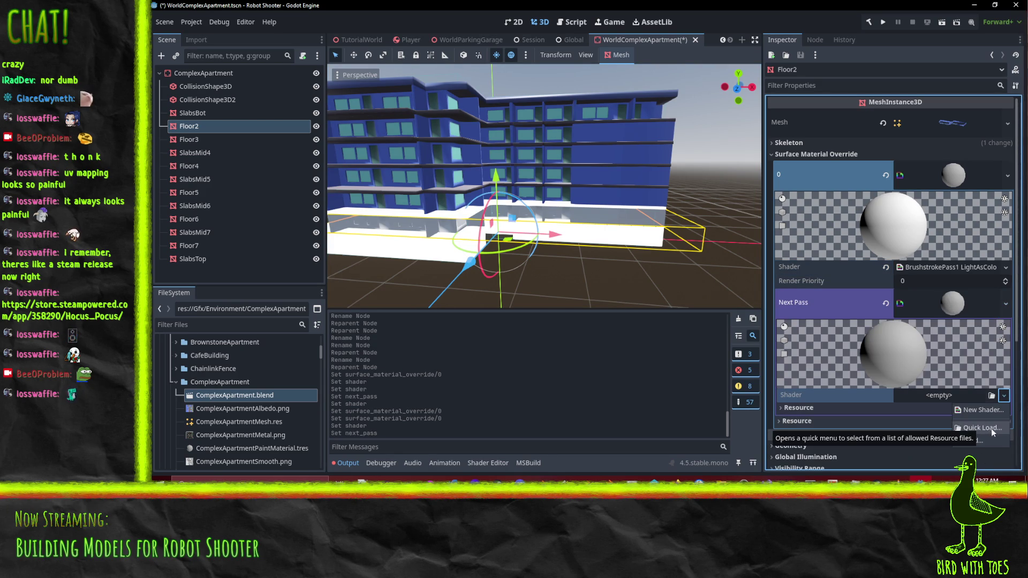
click(981, 411)
key(Return)
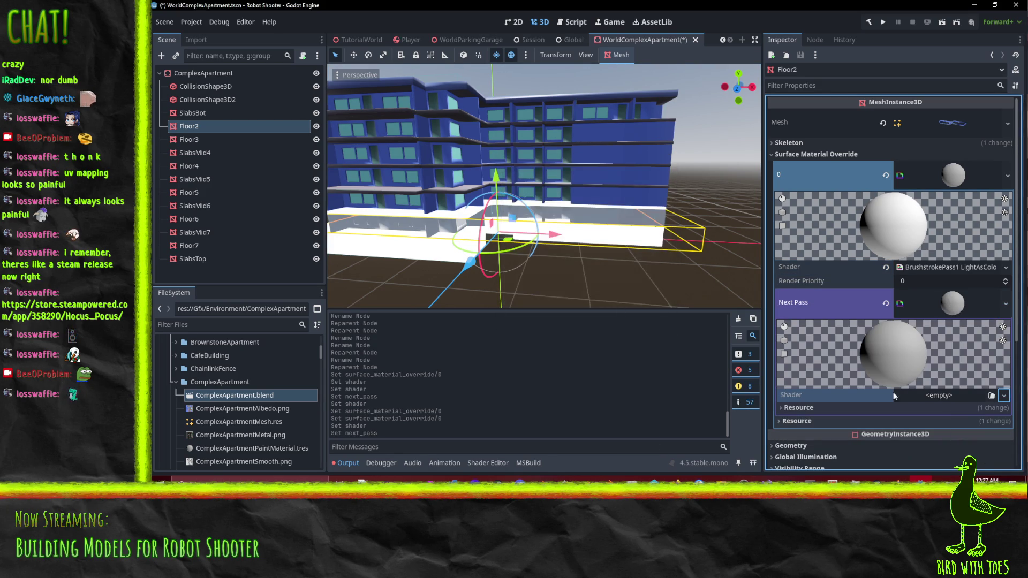
click(1004, 396)
click(974, 428)
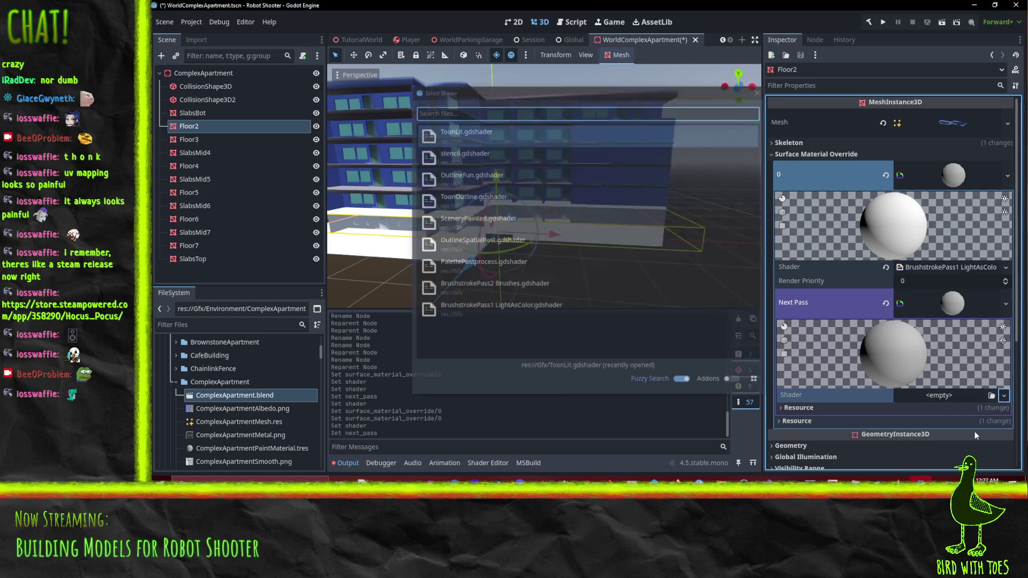
click(470, 284)
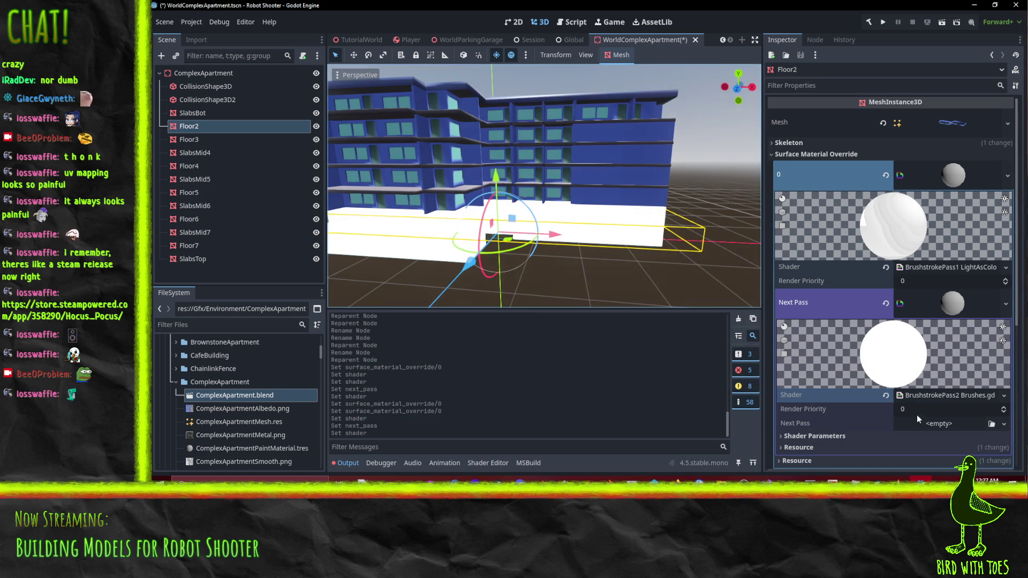
scroll(951, 395, down, 1)
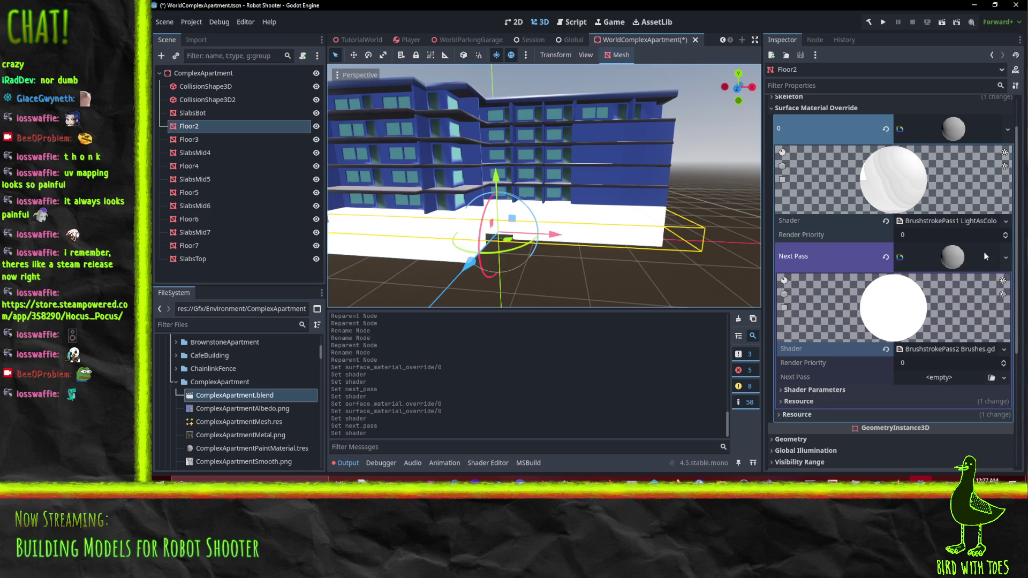
scroll(985, 257, up, 2)
click(1007, 176)
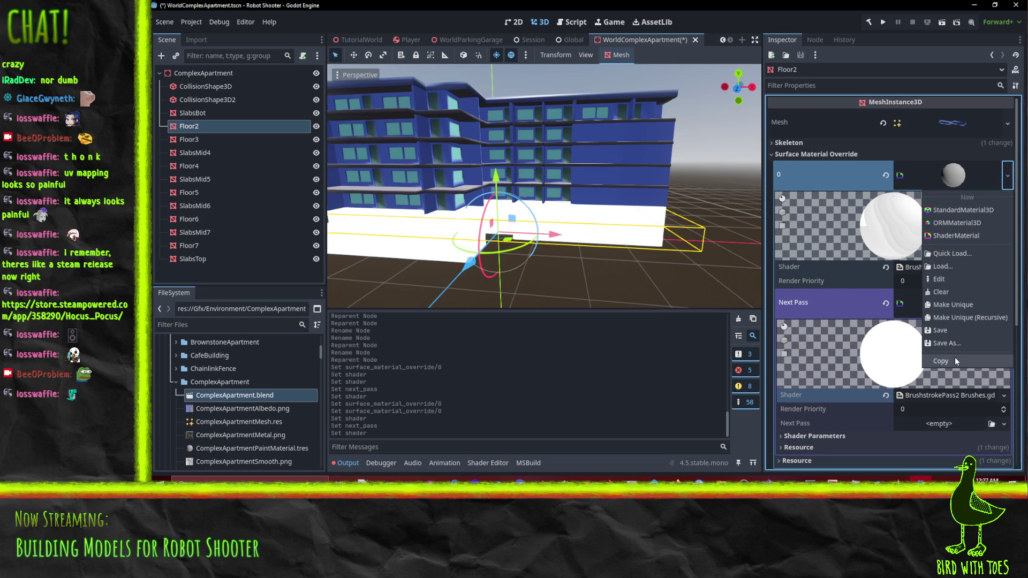
click(956, 330)
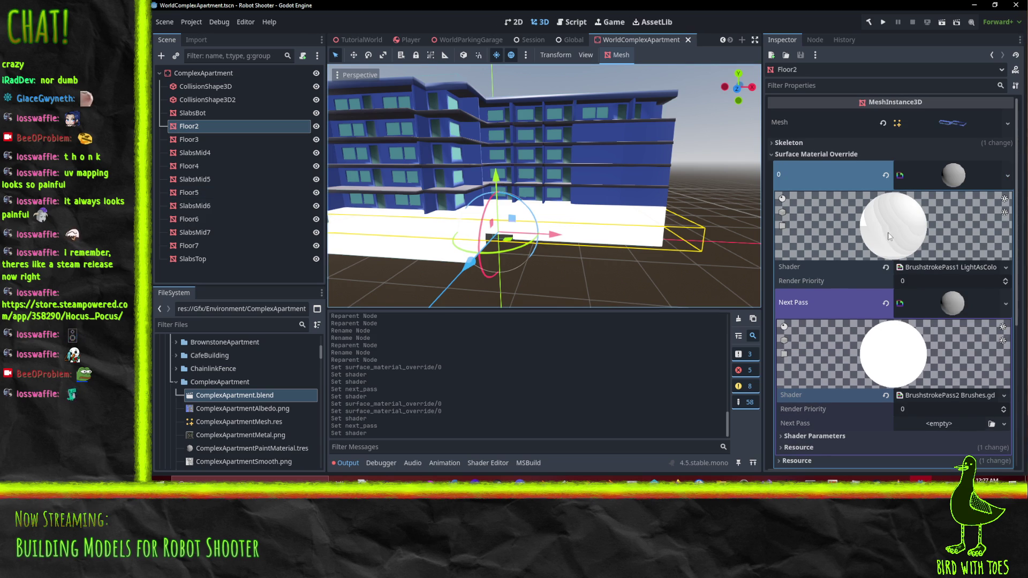
Save Floor2's material as FloorsMidMat.tres instead of overwriting ComplexApartmentPaintMaterial.tres.
click(1006, 176)
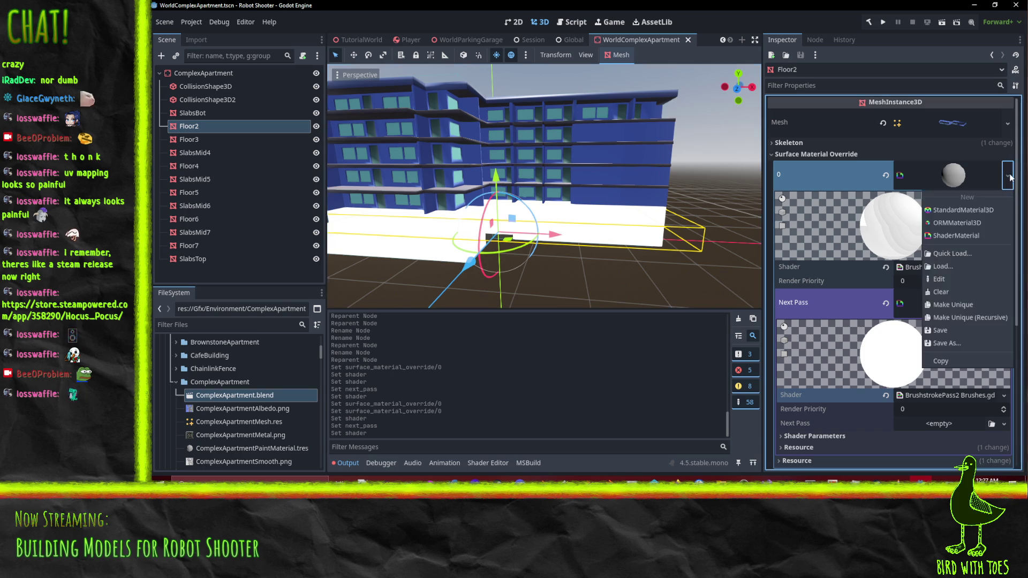
click(963, 341)
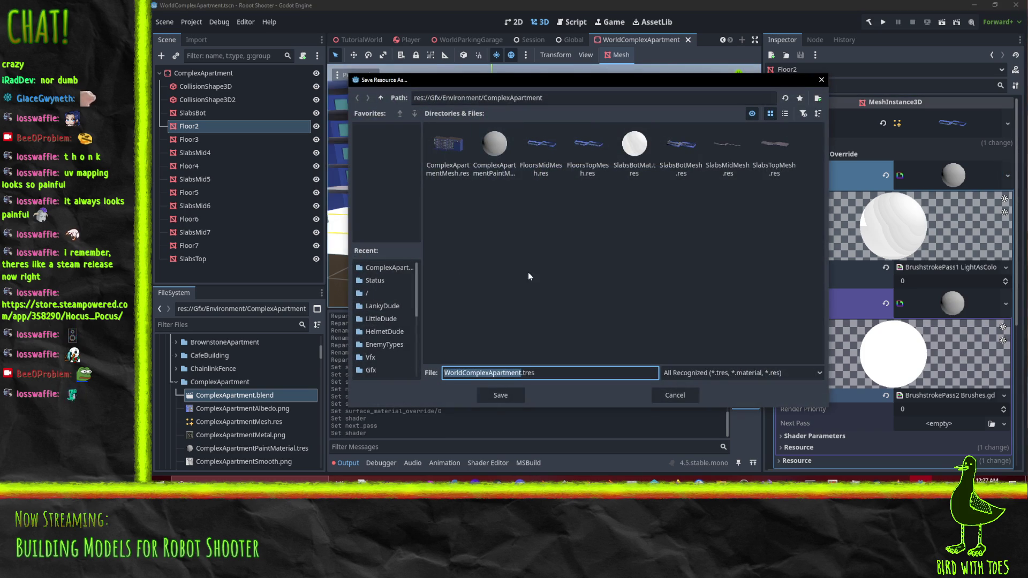
click(500, 175)
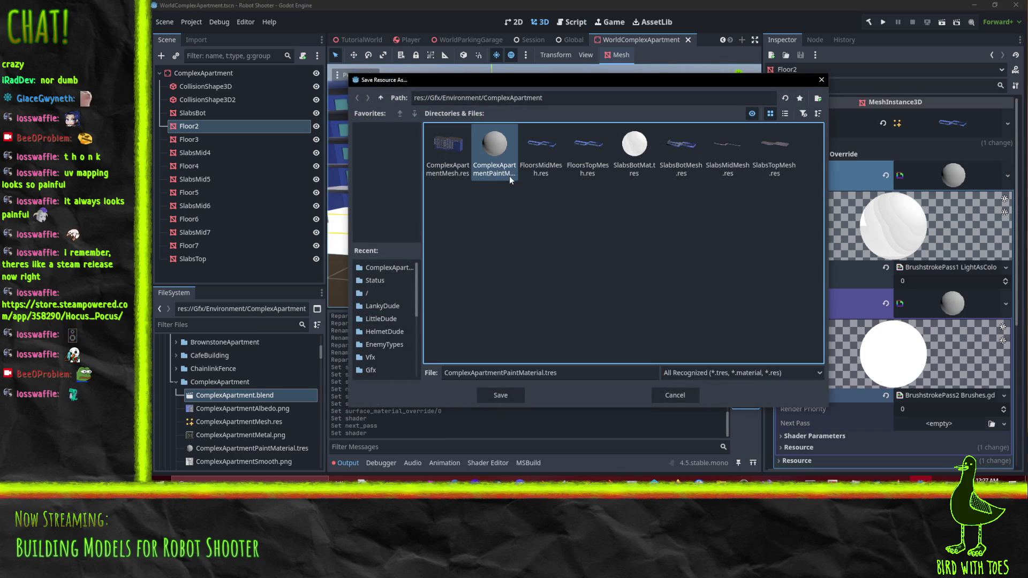
double_click(491, 178)
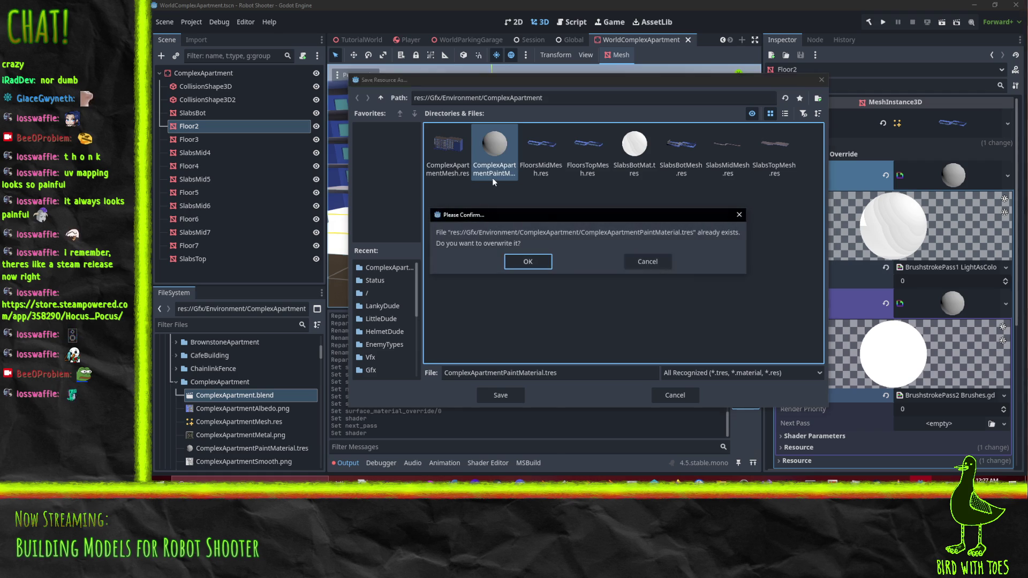
click(647, 255)
click(524, 374)
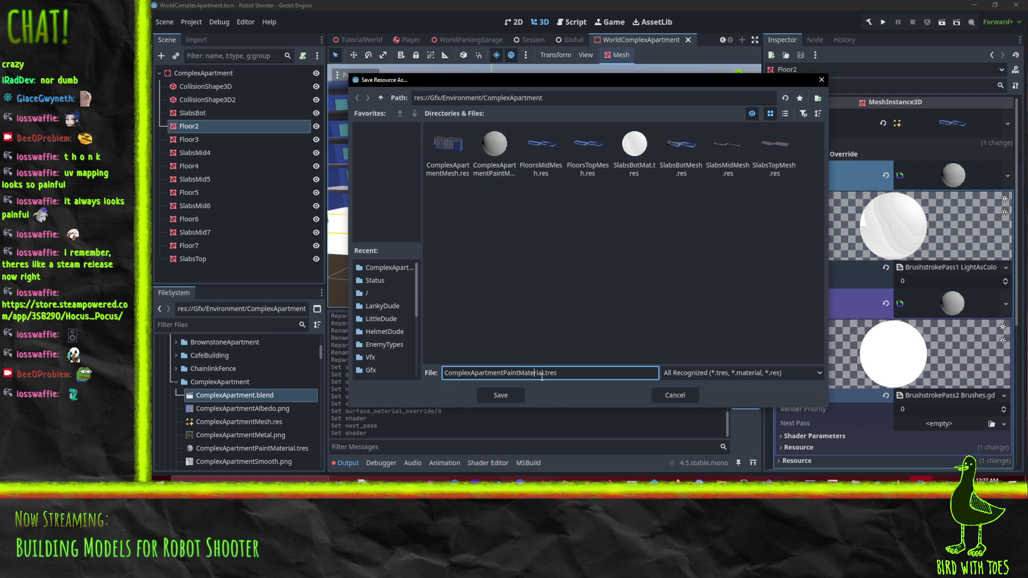
key(shift+Home)
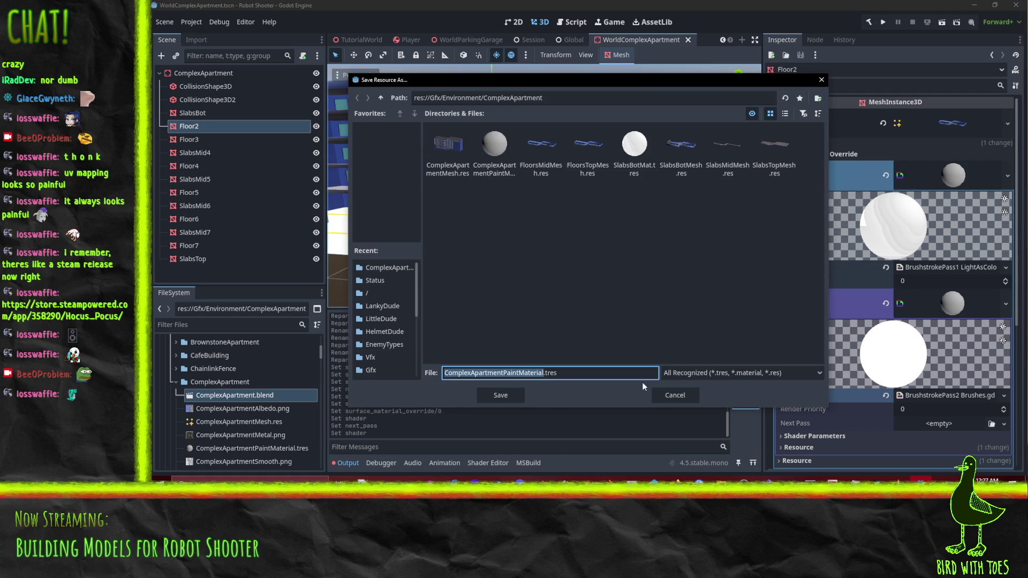
text(Floo)
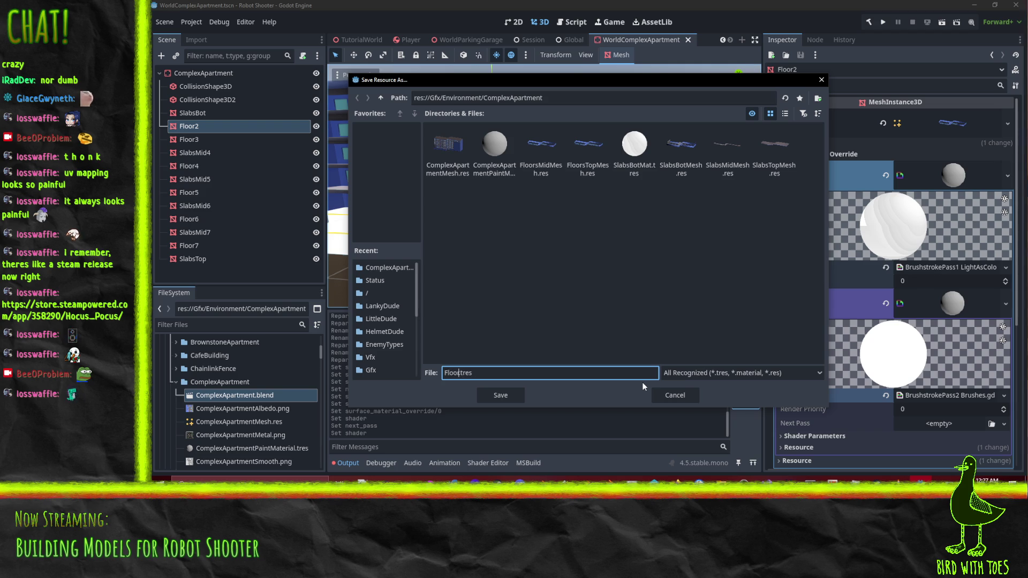
text(rsMidMat)
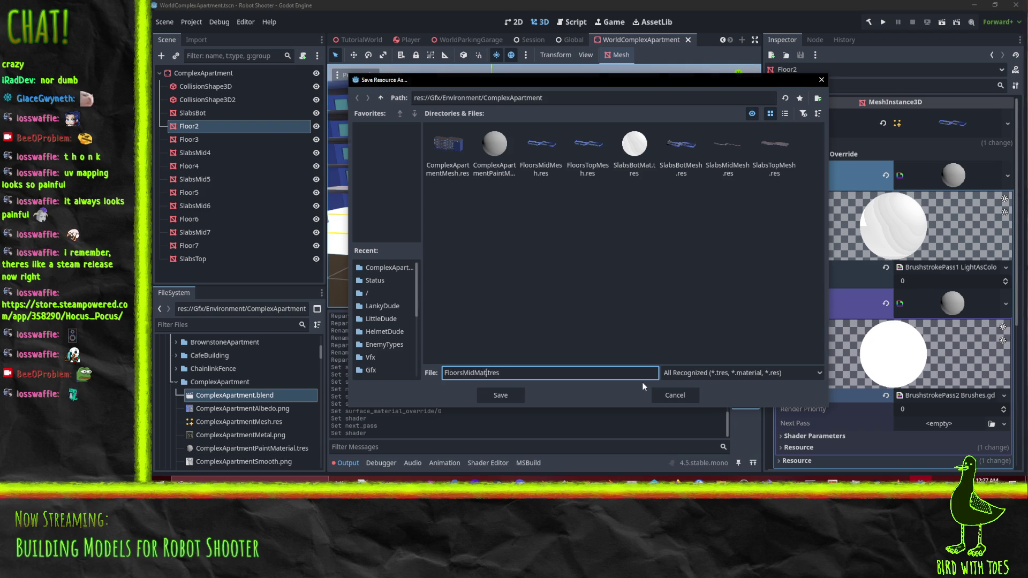
key(Return)
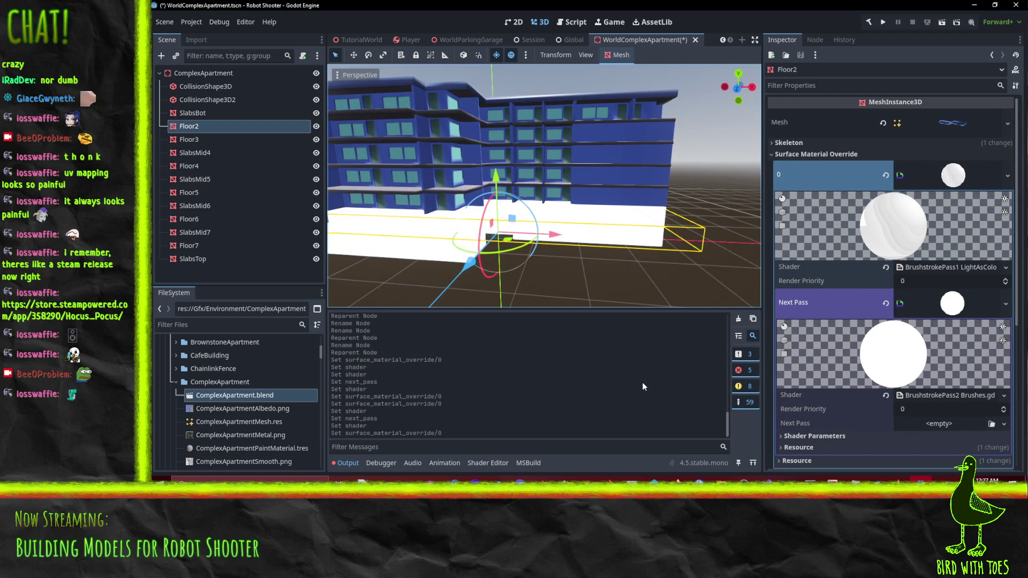
Select Floor3 together with Floor4 through Floor7.
mouse_move(650, 300)
mouse_down()
mouse_move(648, 258)
mouse_move(605, 208)
mouse_up()
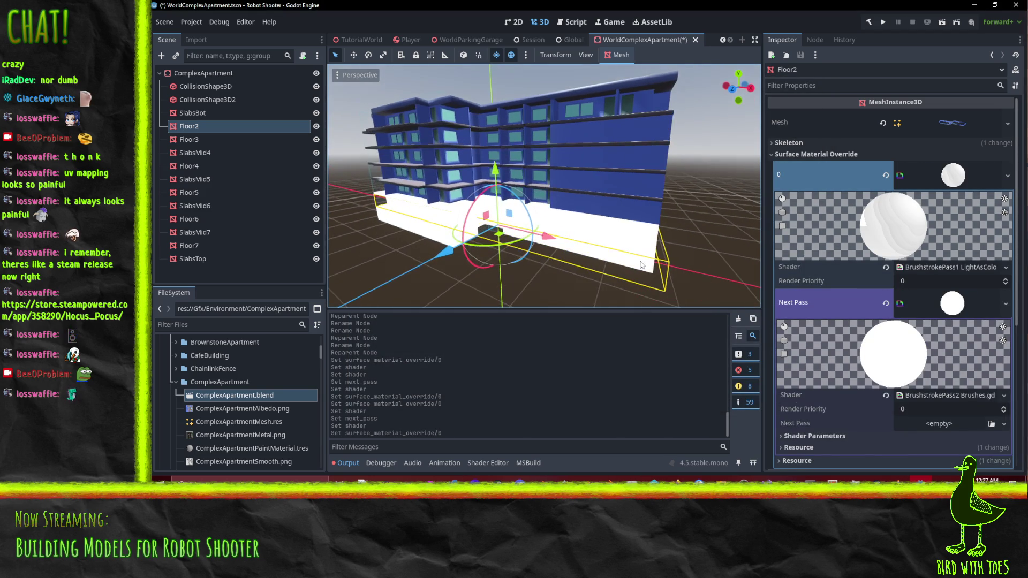
click(605, 206)
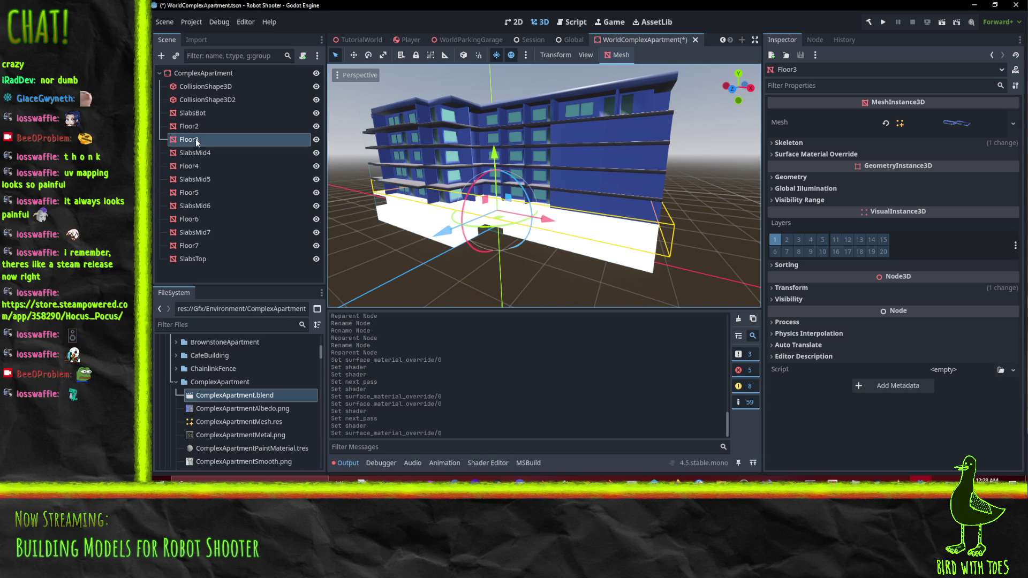
ctrl+click(192, 166)
ctrl+click(194, 192)
ctrl+click(198, 219)
ctrl+click(201, 244)
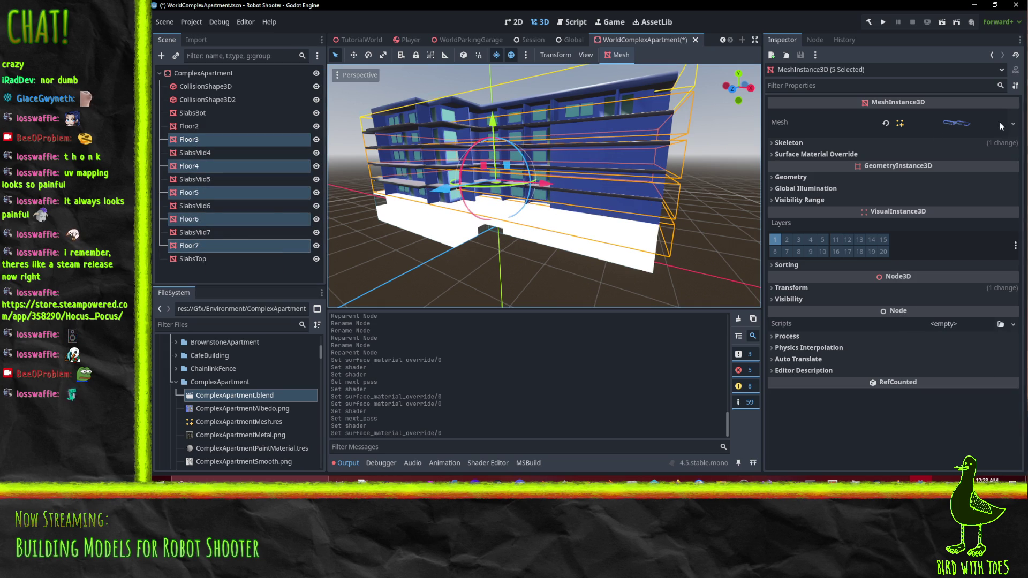
Quick Load the 'paint' material into surface material override slot 0 for all five floors.
click(1013, 123)
click(979, 167)
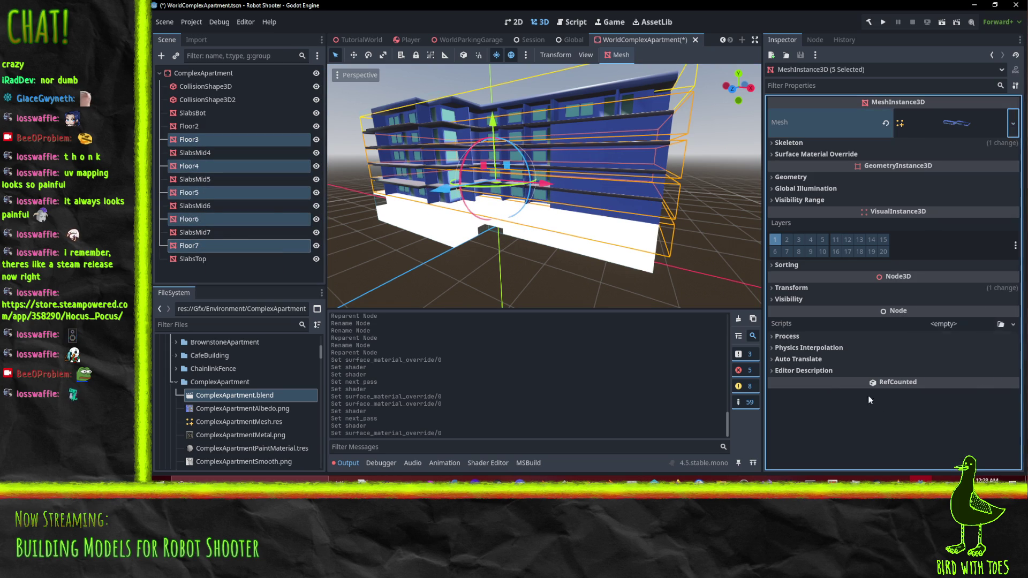
click(966, 154)
click(1012, 167)
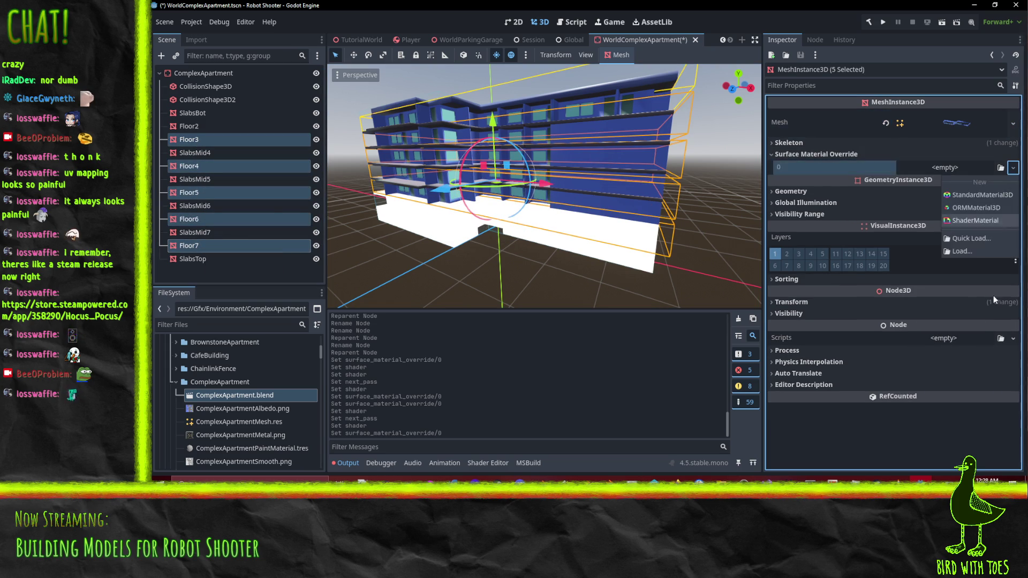
click(977, 237)
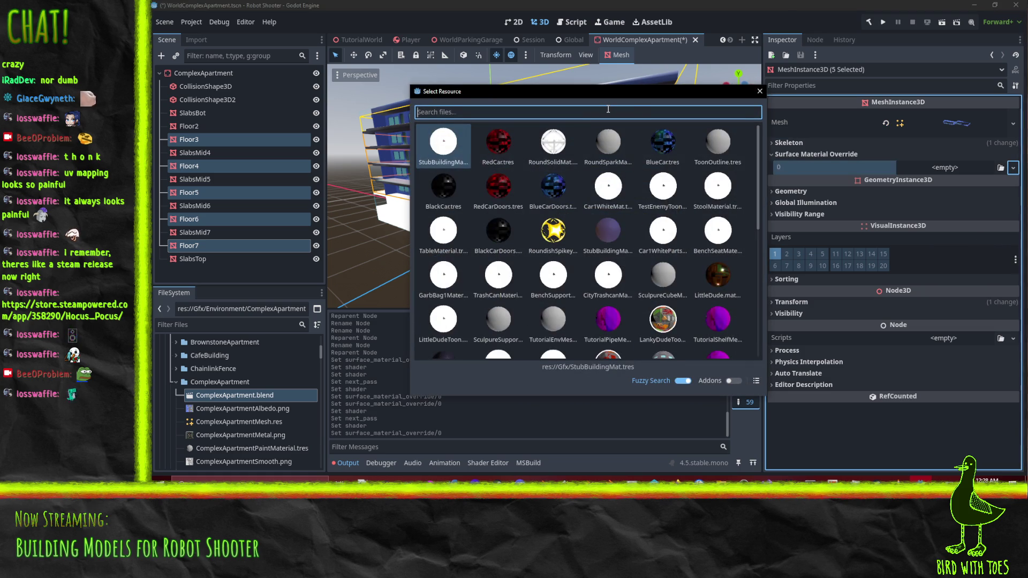
text(paint)
key(Return)
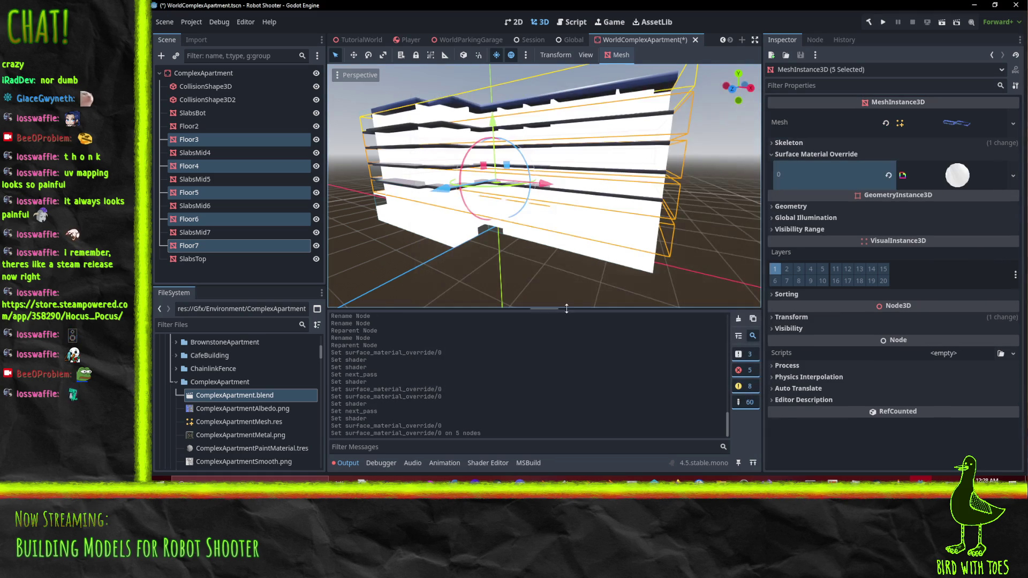
mouse_move(567, 267)
mouse_down()
mouse_move(535, 230)
mouse_move(575, 220)
mouse_move(530, 214)
mouse_up()
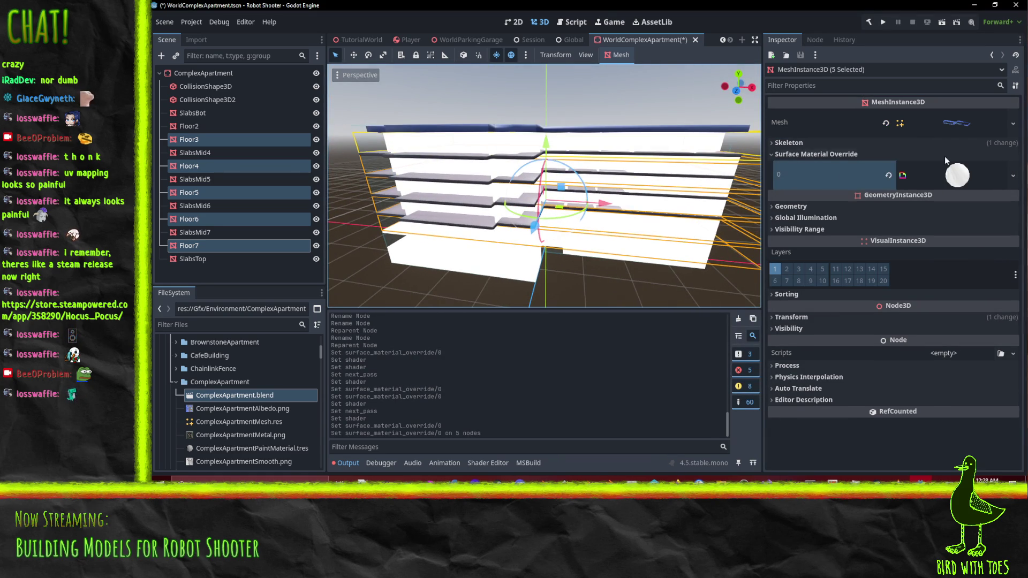
Assign FloorsAlbedo.png as the floor material's Albedo shader parameter.
click(954, 174)
scroll(923, 293, down, 4)
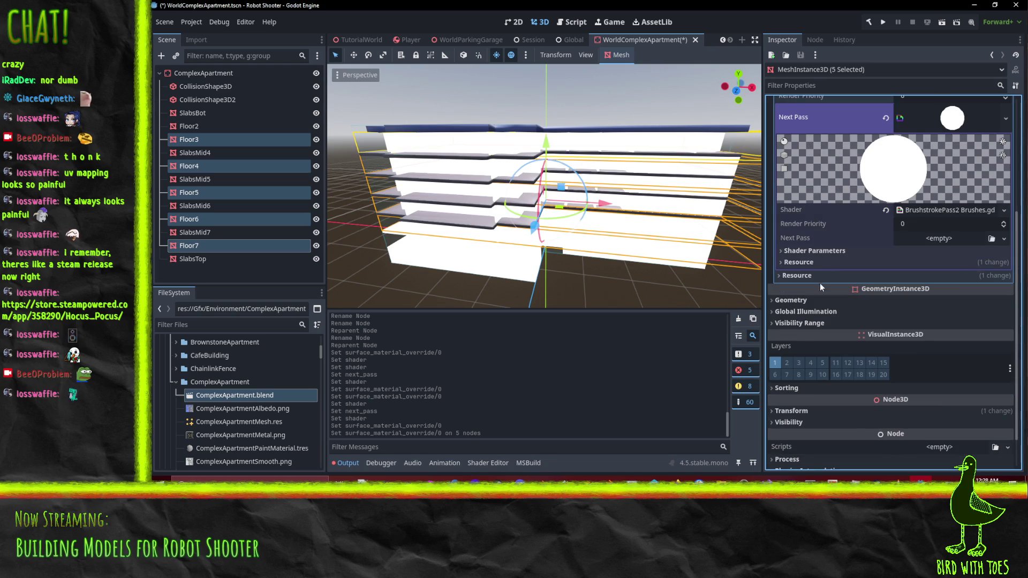
click(823, 251)
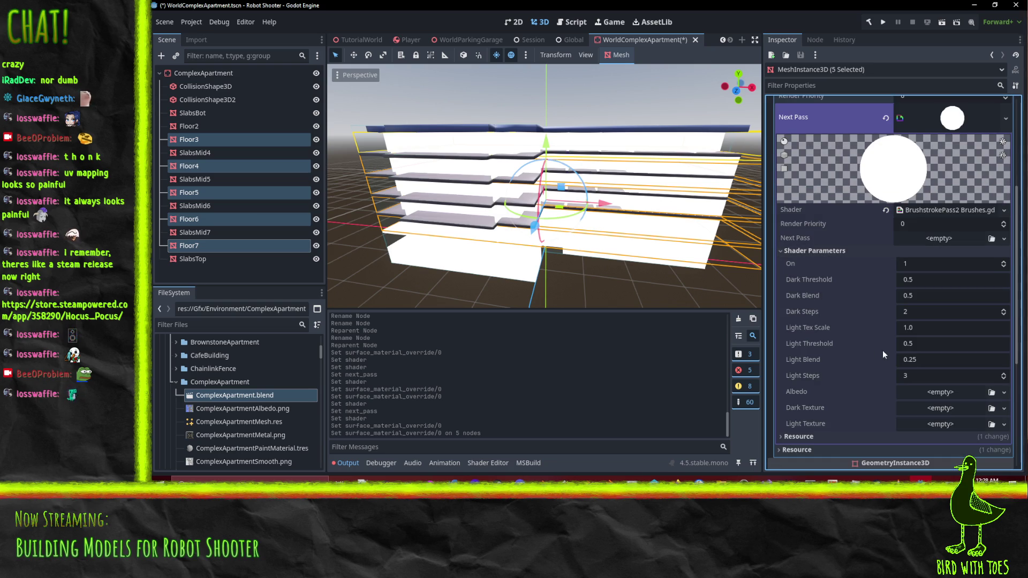
click(1004, 392)
click(930, 455)
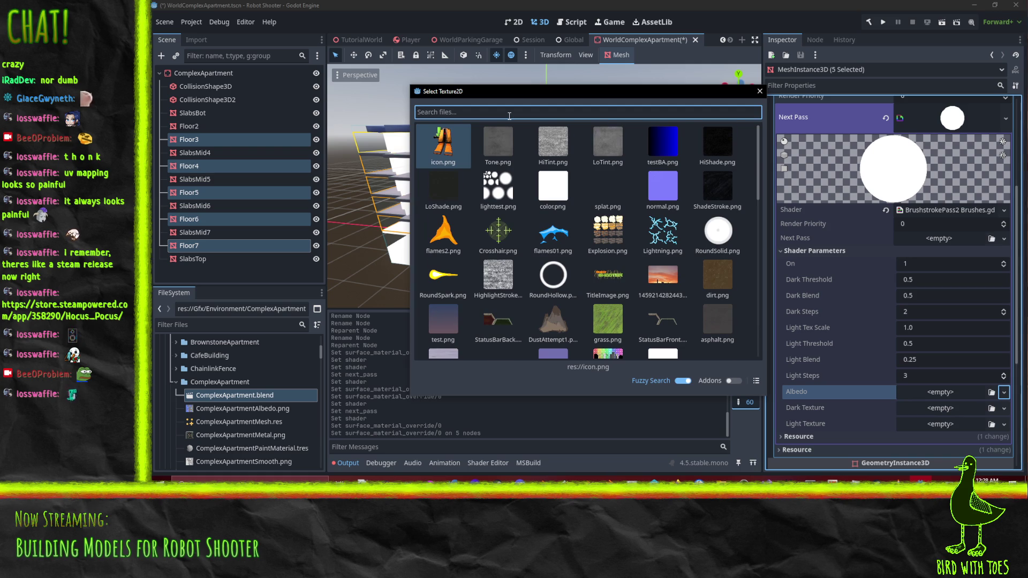
text(floors)
double_click(431, 134)
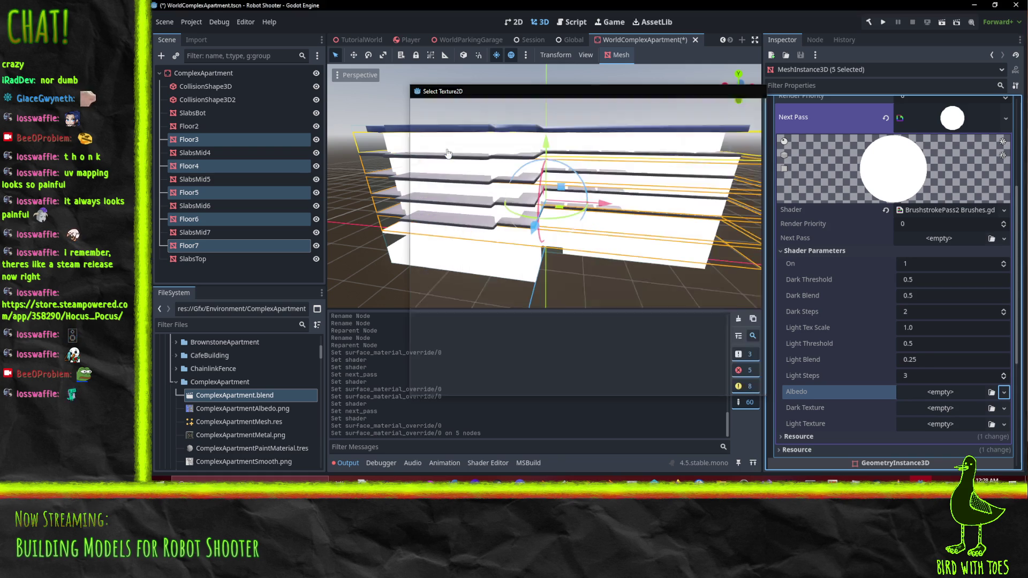
Assign ShadeStroke as the Dark Texture and look at the Dark Blend and Dark Threshold values.
scroll(936, 359, down, 3)
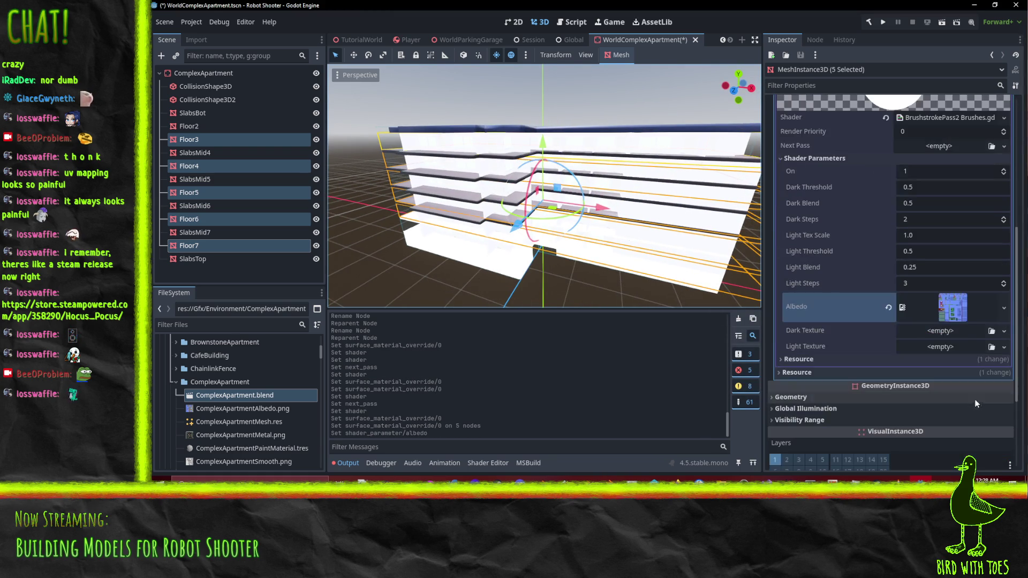
click(1001, 331)
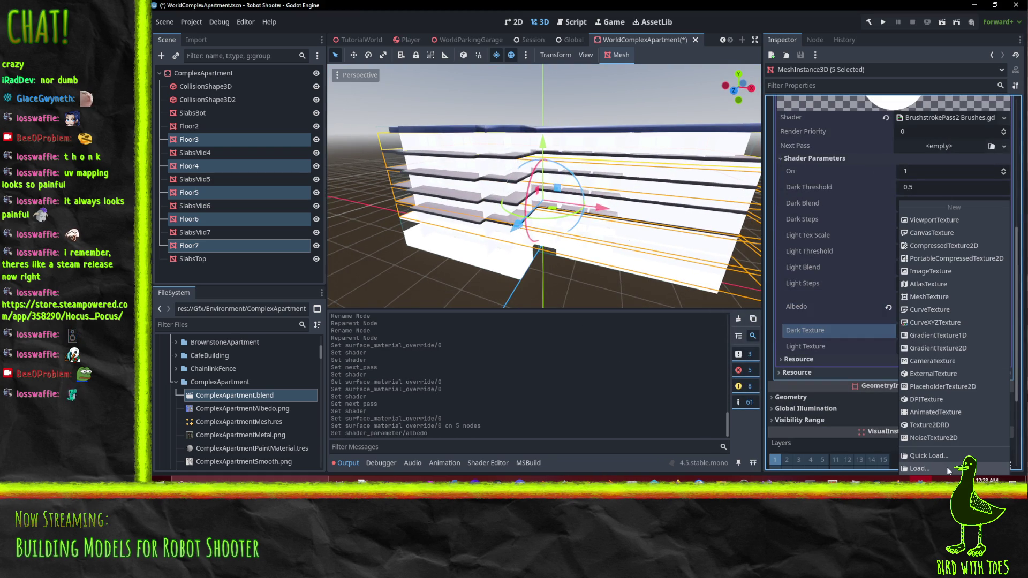
click(937, 454)
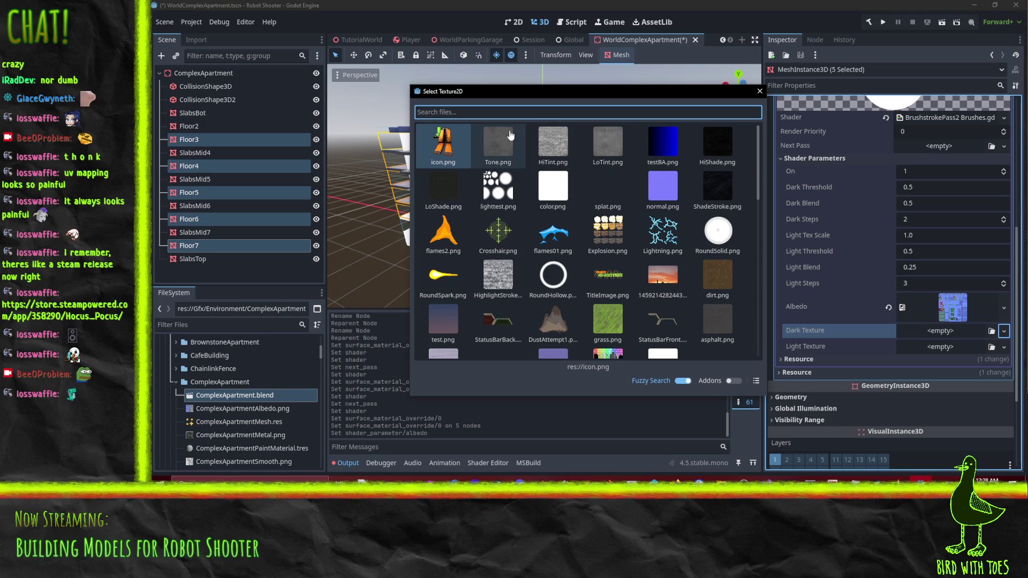
double_click(727, 195)
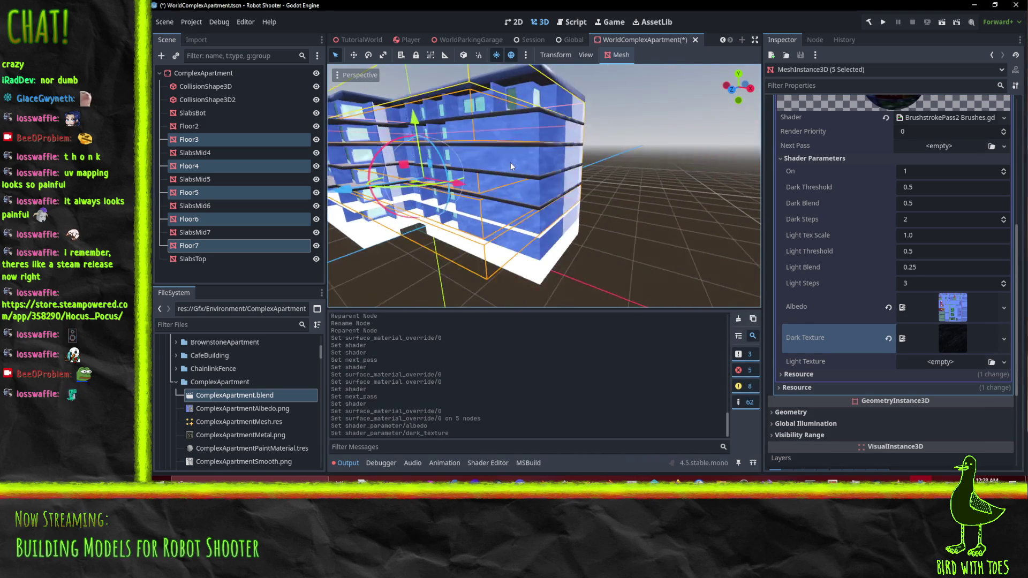
mouse_move(511, 166)
mouse_down()
mouse_move(666, 191)
mouse_move(658, 194)
mouse_move(713, 241)
mouse_up()
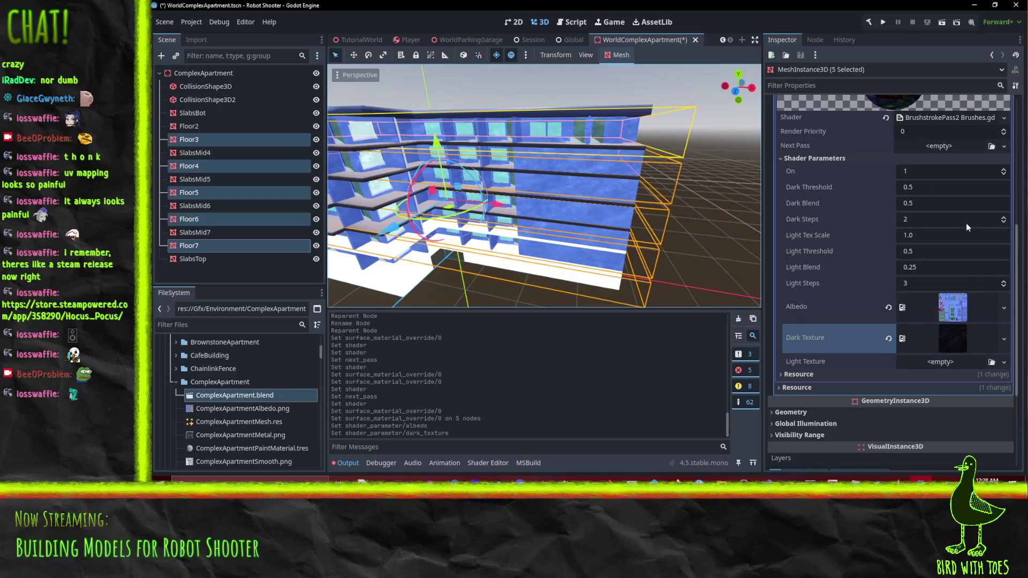
click(934, 204)
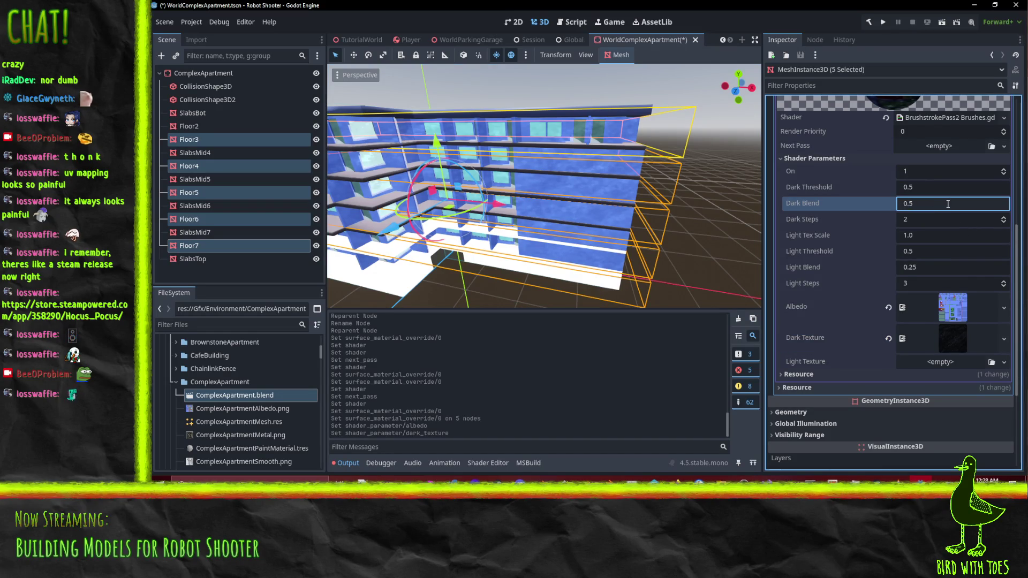
click(952, 183)
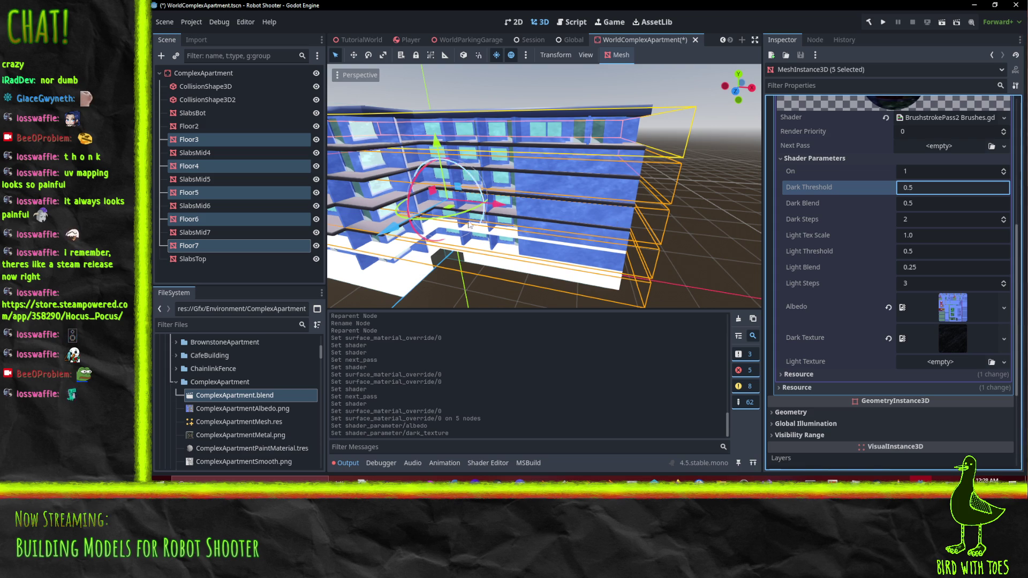
mouse_move(612, 218)
mouse_down()
mouse_move(509, 228)
mouse_move(648, 225)
mouse_move(599, 232)
mouse_up()
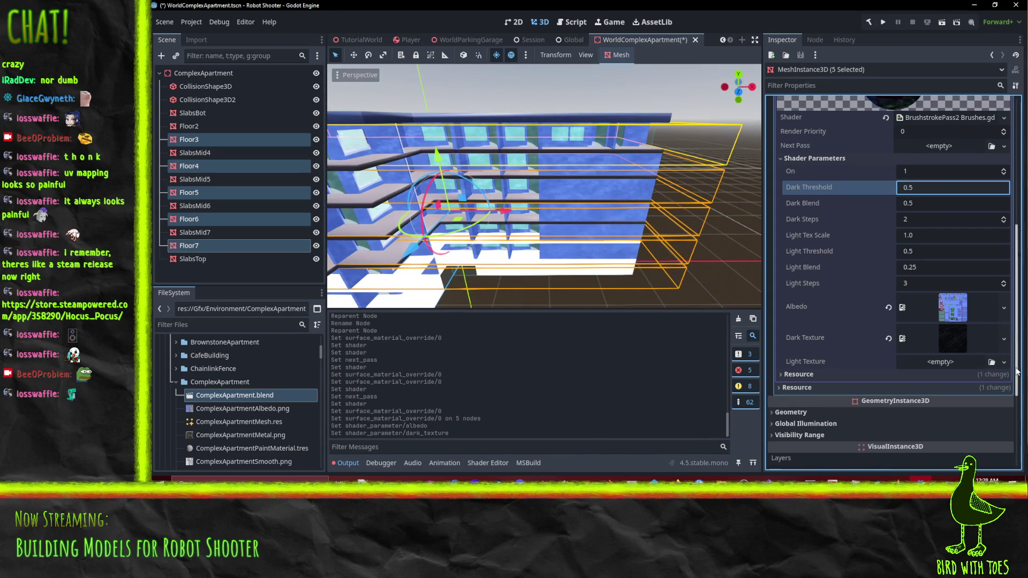
Assign HighlightStroke as the Light Texture parameter.
click(1004, 362)
click(963, 455)
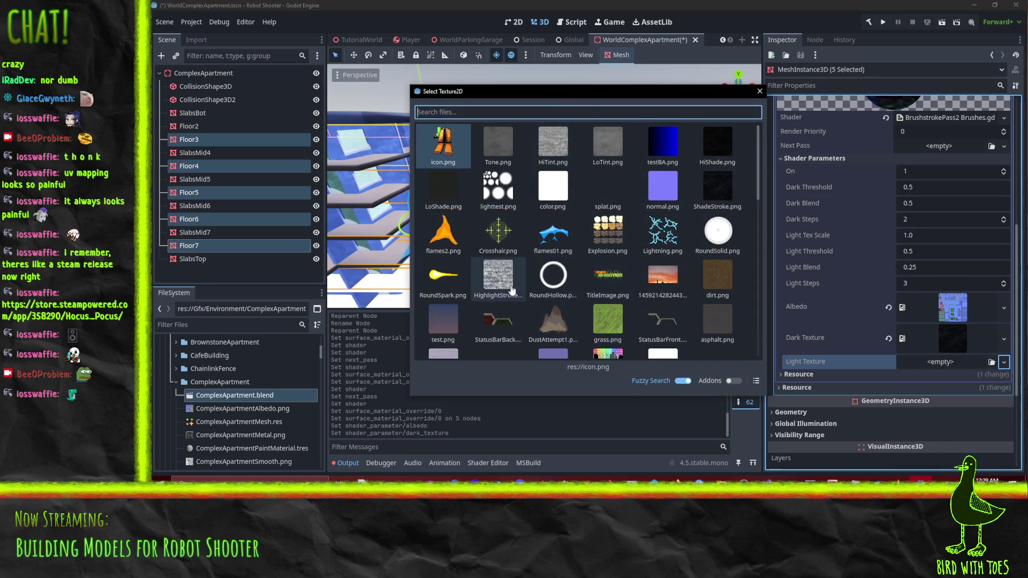
double_click(501, 275)
scroll(599, 218, down, 3)
mouse_move(599, 218)
mouse_down()
mouse_move(368, 245)
mouse_move(409, 238)
mouse_up()
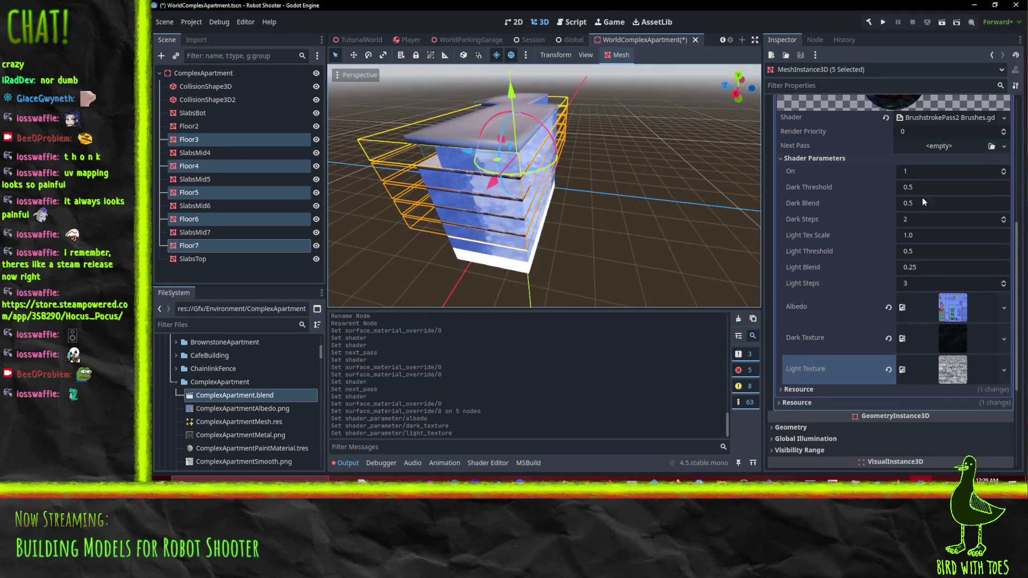
click(942, 252)
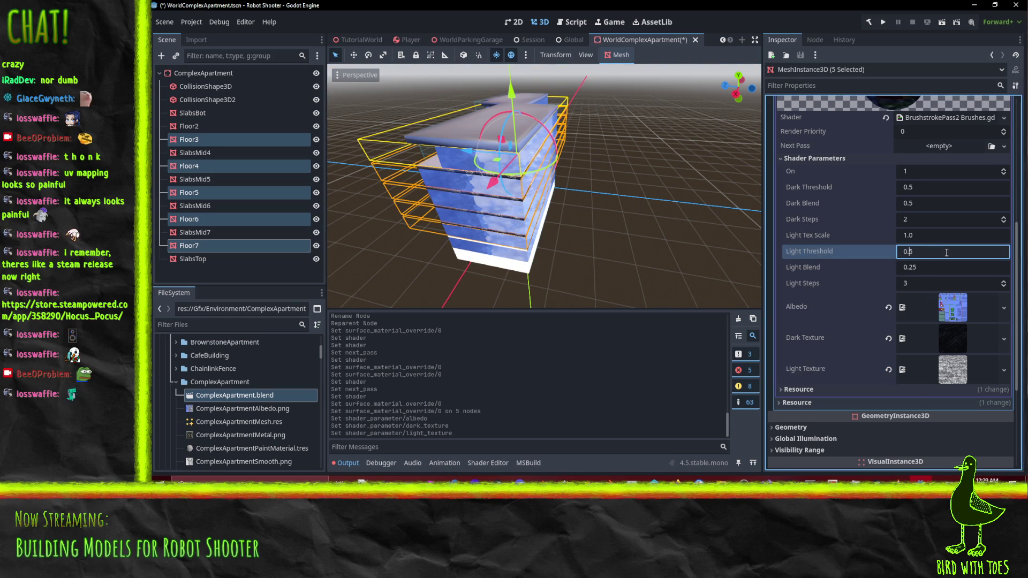
Enter 0.75 as the Light Threshold and orbit the building to check the highlights.
text(7)
key(Return)
mouse_move(630, 201)
mouse_down()
mouse_move(568, 203)
mouse_move(575, 196)
mouse_up()
scroll(605, 188, up, 10)
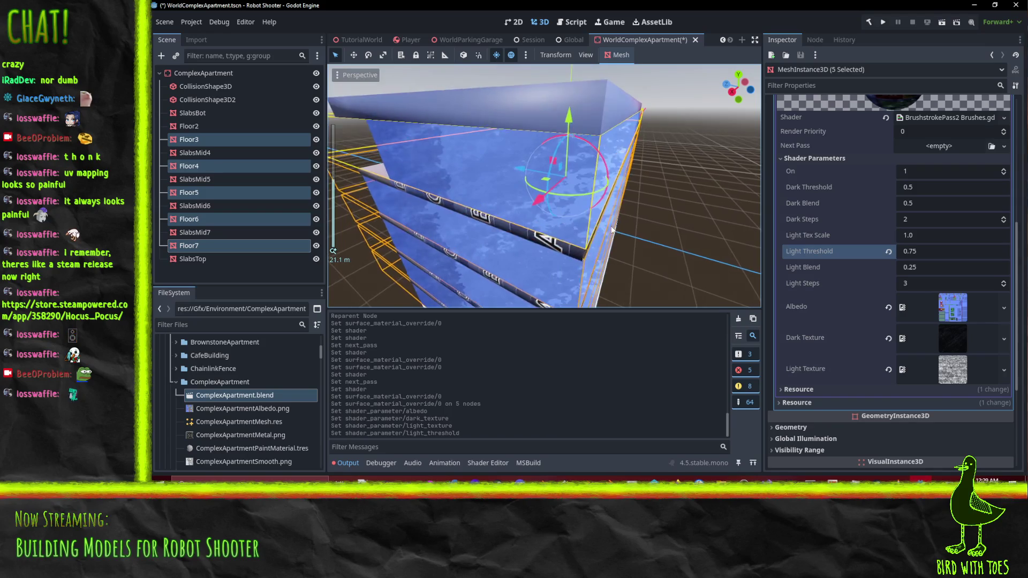
drag(612, 229, 546, 193)
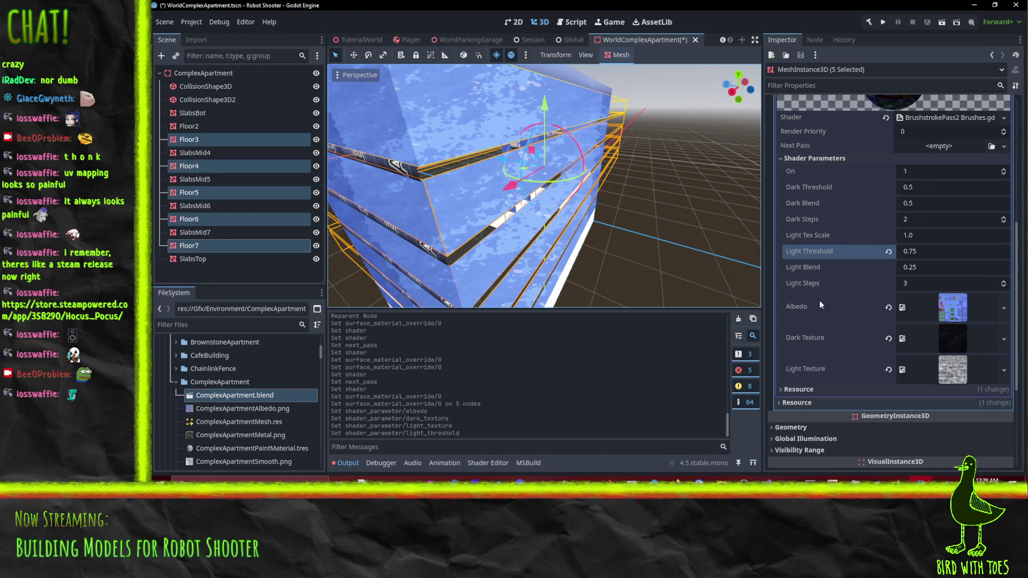
scroll(420, 135, down, 3)
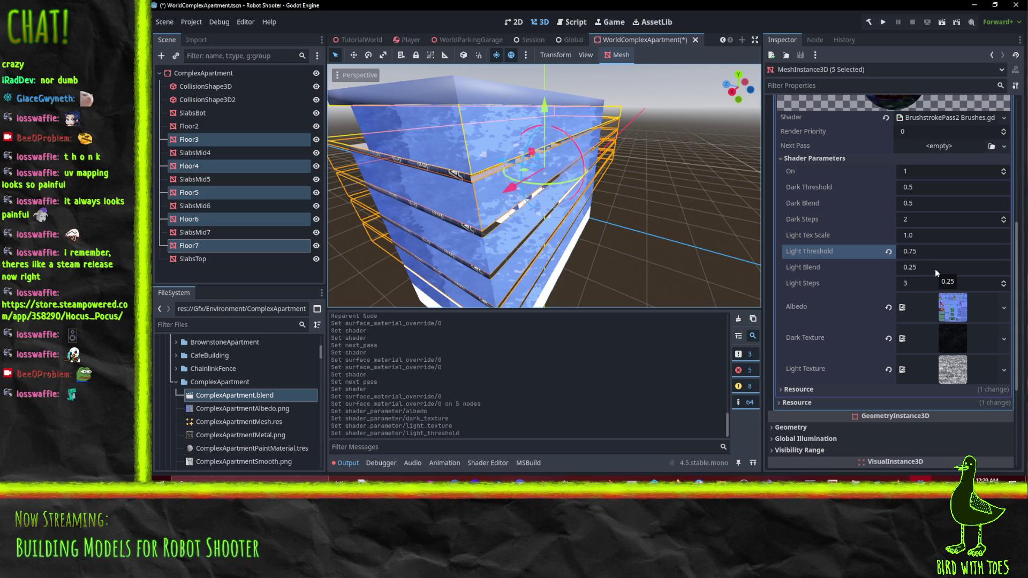
Keep the floors' Light Steps at 3 and set Light Tex Scale to 2.0.
click(1004, 289)
click(1003, 285)
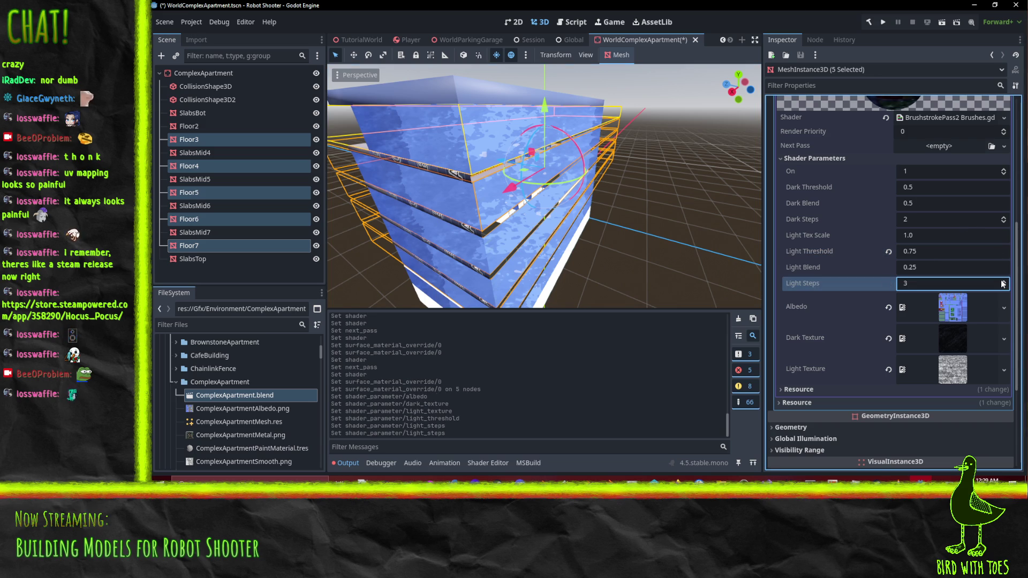
click(939, 265)
click(944, 251)
click(934, 237)
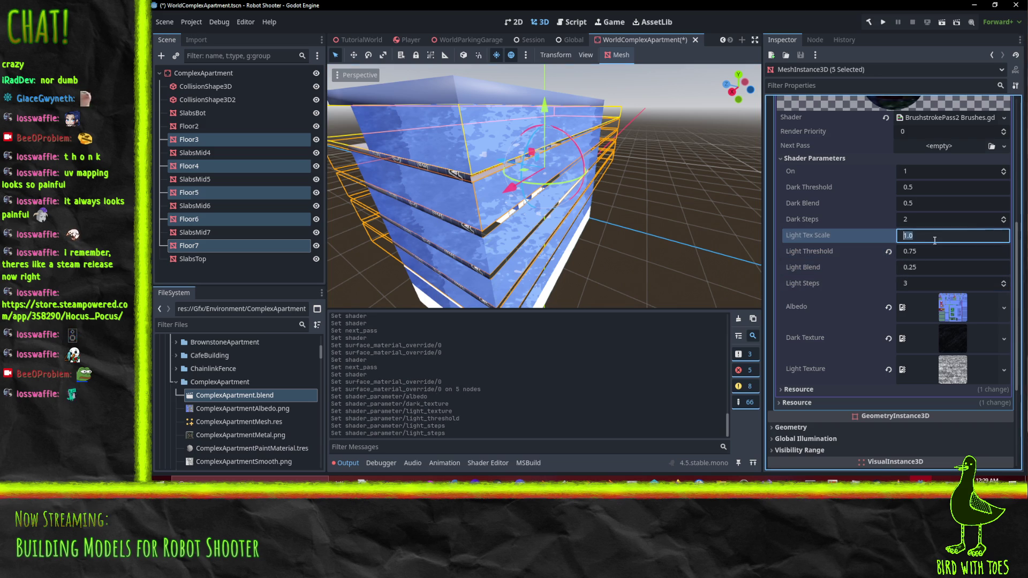
text(2)
key(Return)
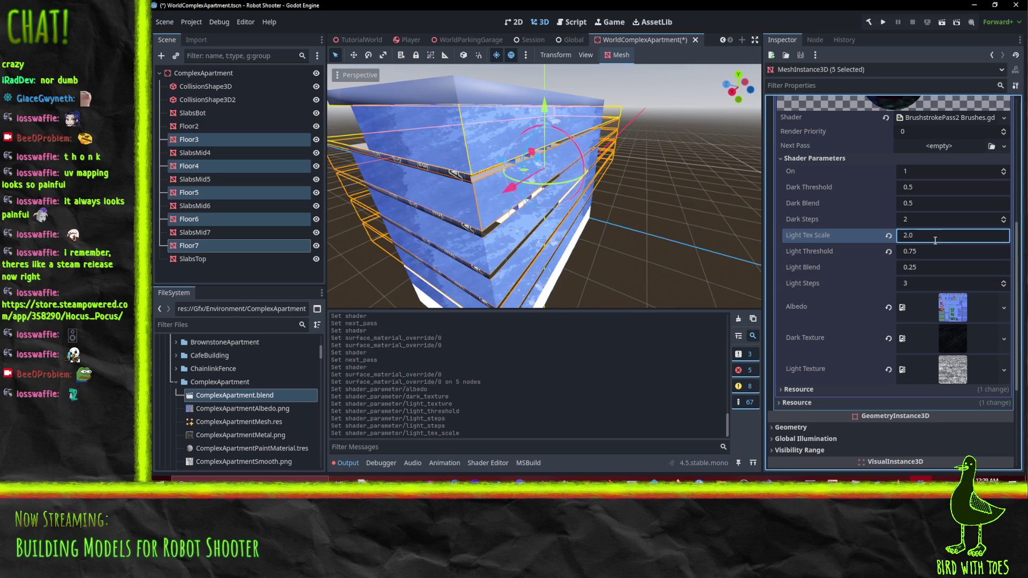
Set the floor shader's Dark Threshold to 0.25.
drag(530, 220, 660, 197)
scroll(660, 197, up, 3)
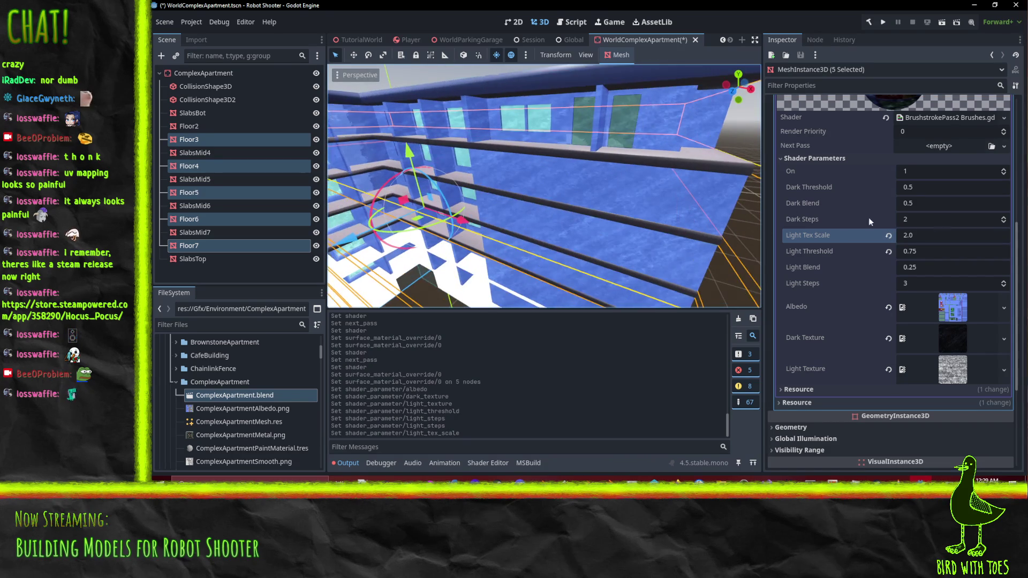
click(942, 192)
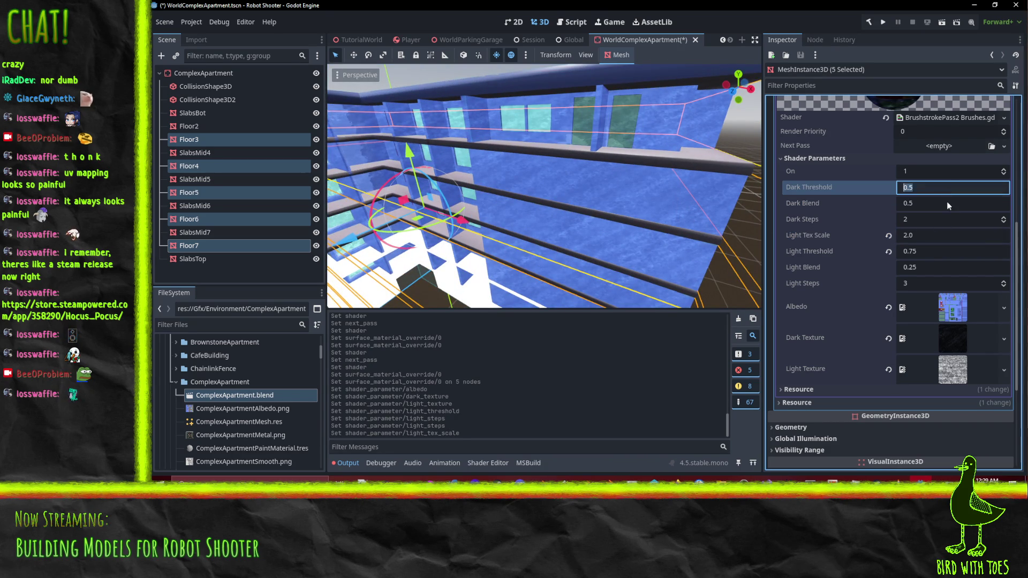
text(2)
key(Return)
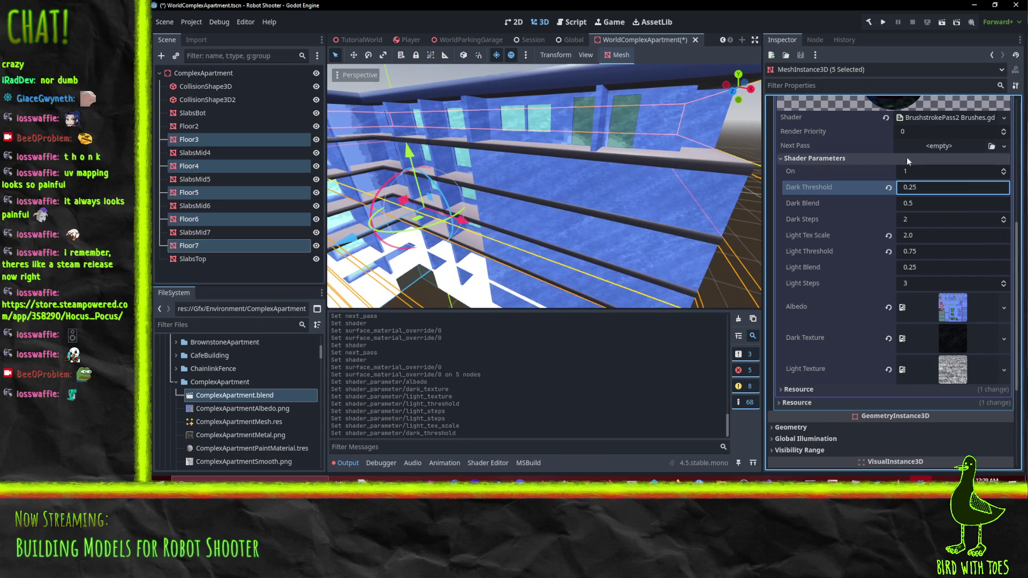
Set the floor shader's Dark Blend to 0.3.
mouse_move(589, 169)
mouse_down()
mouse_move(500, 172)
mouse_move(682, 103)
mouse_move(680, 84)
mouse_move(660, 99)
mouse_move(641, 152)
mouse_move(759, 180)
mouse_move(747, 198)
mouse_move(654, 195)
mouse_up()
mouse_move(627, 271)
mouse_down()
mouse_move(663, 217)
mouse_move(471, 190)
mouse_up()
click(937, 203)
text(0.3)
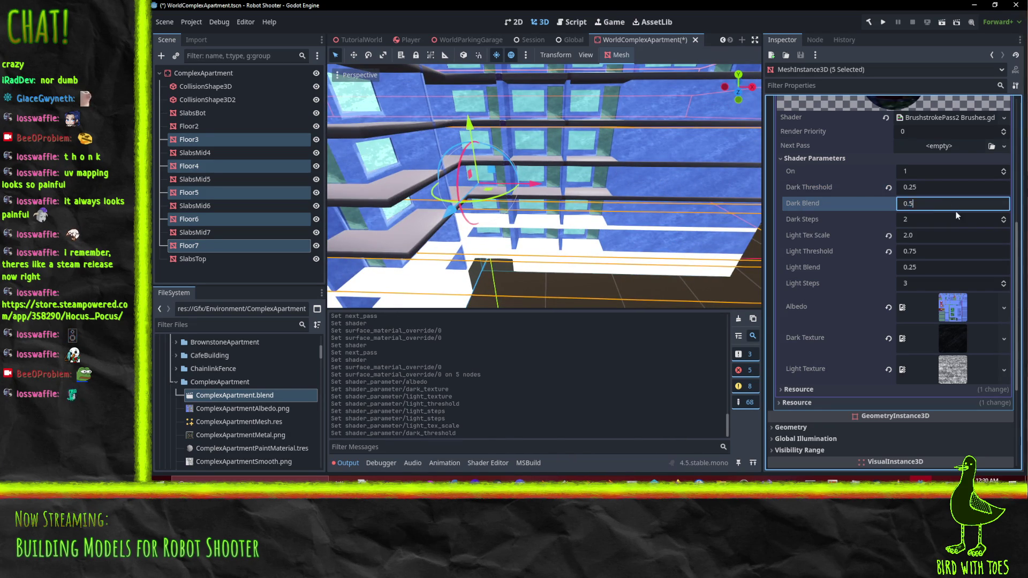
key(Return)
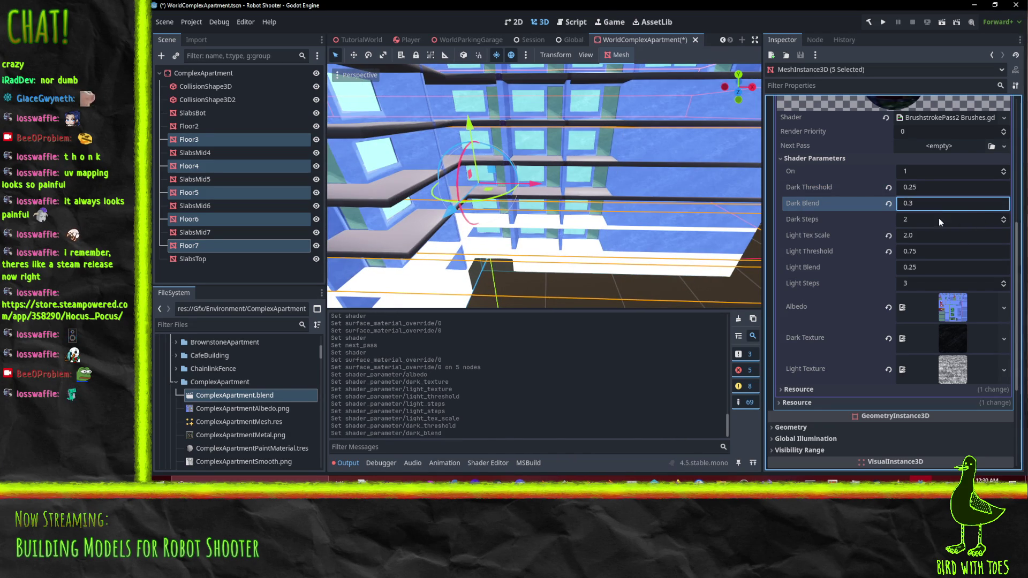
Try different Dark Steps values on the building, ending with Dark Steps at 3.
click(1004, 219)
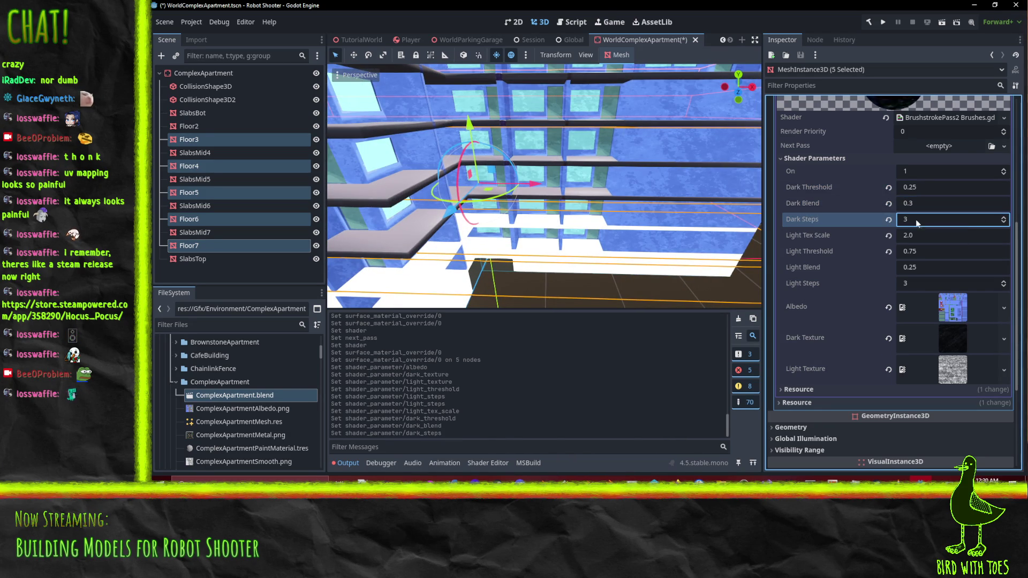
click(999, 217)
mouse_move(714, 216)
mouse_down()
mouse_move(627, 199)
mouse_move(531, 210)
mouse_move(602, 239)
mouse_up()
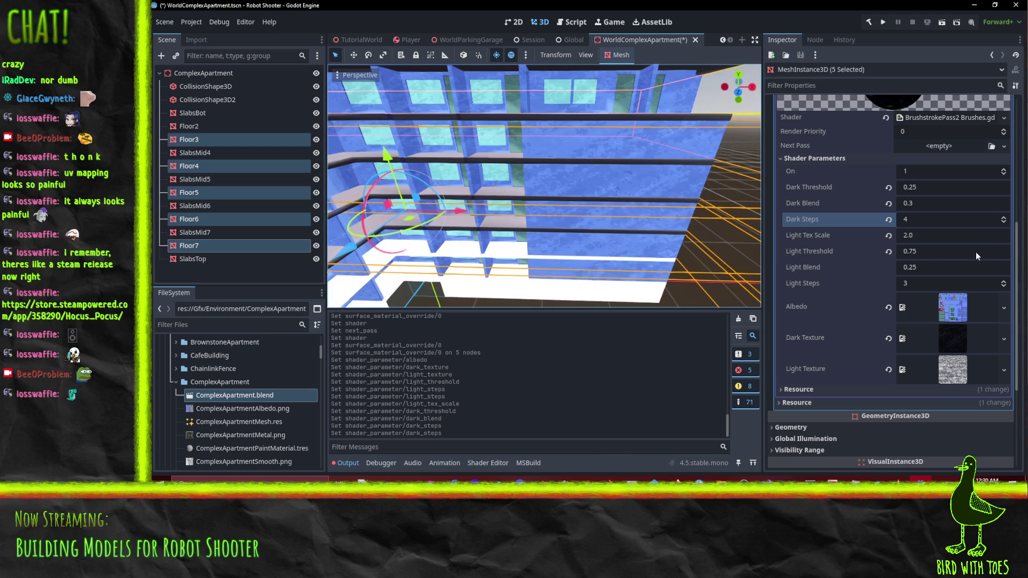
click(1003, 223)
click(1003, 221)
click(1003, 216)
click(1003, 217)
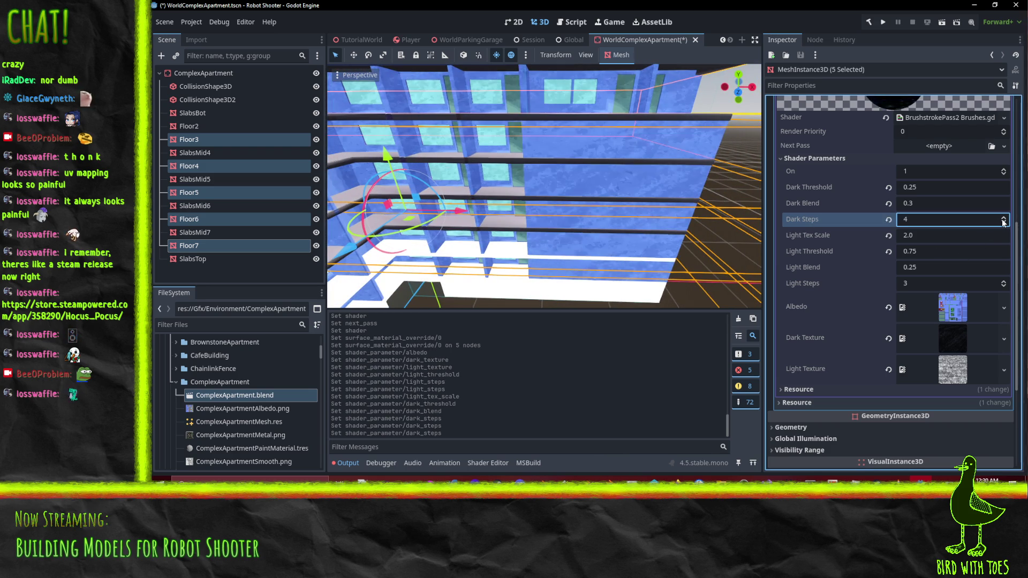
click(1003, 217)
click(1004, 217)
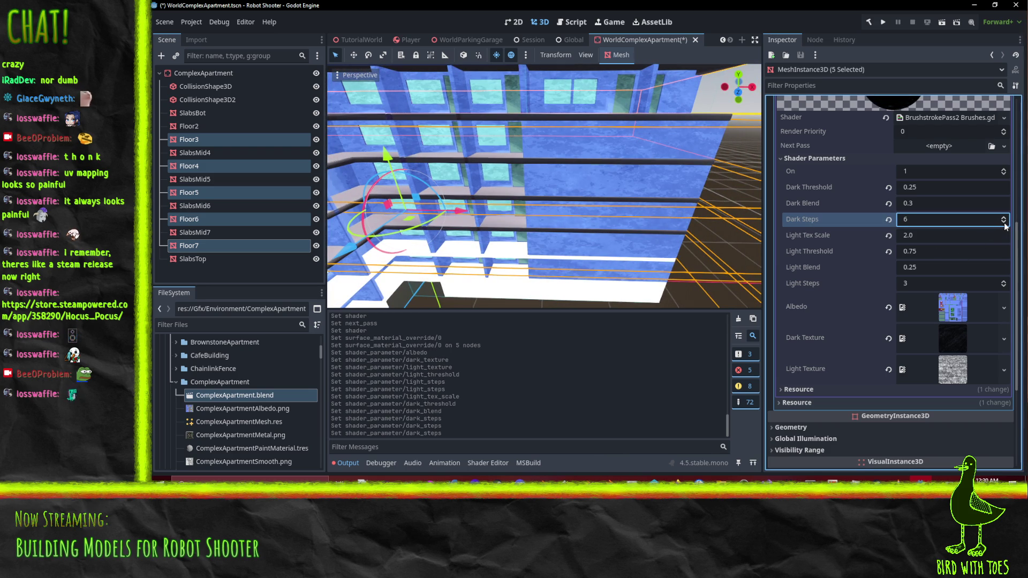
drag(1005, 226, 1005, 226)
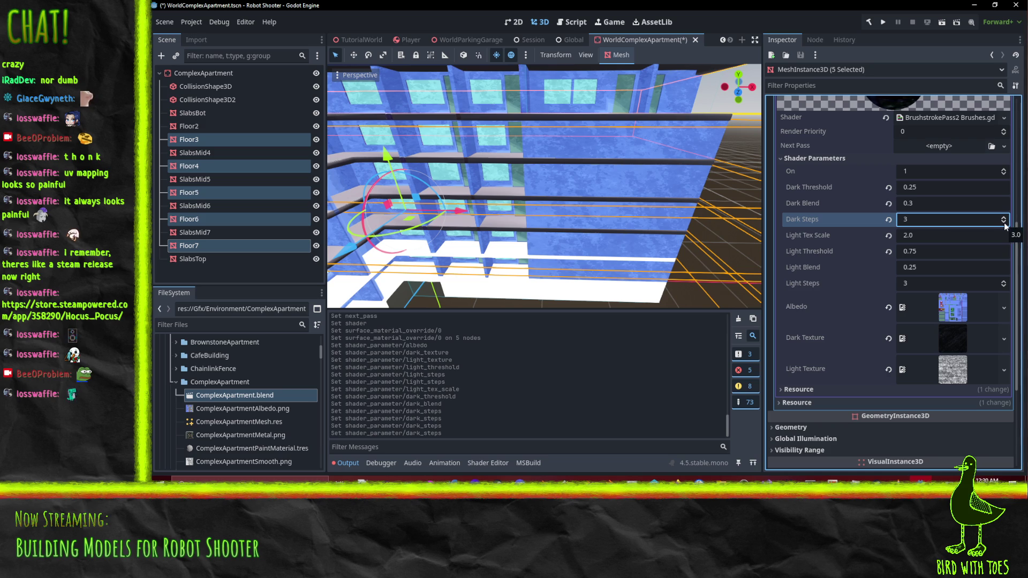
click(1004, 224)
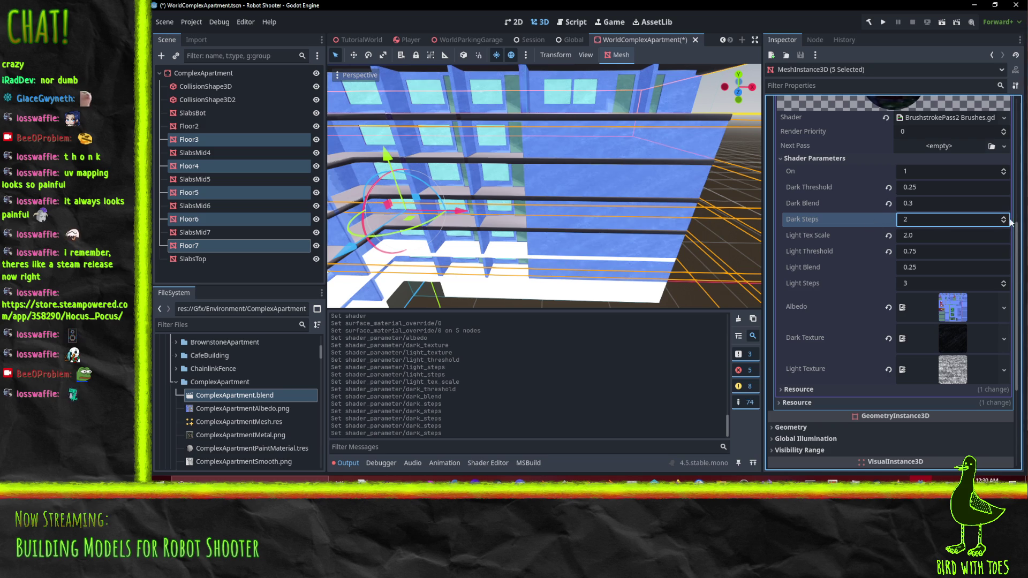
click(1005, 217)
Inspect the shaded building from several angles and save the apartment scene.
mouse_move(696, 225)
mouse_down()
mouse_move(582, 214)
mouse_move(525, 191)
mouse_move(628, 163)
mouse_move(570, 175)
mouse_up()
scroll(570, 175, down, 3)
scroll(536, 213, up, 2)
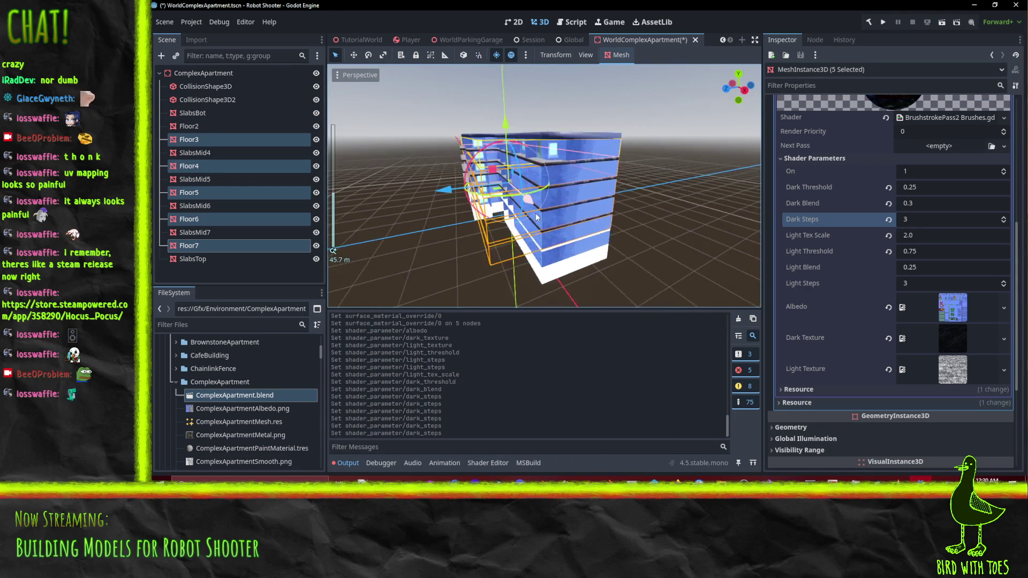
scroll(535, 213, down, 2)
mouse_move(535, 213)
mouse_down()
mouse_move(548, 233)
mouse_move(557, 342)
mouse_up()
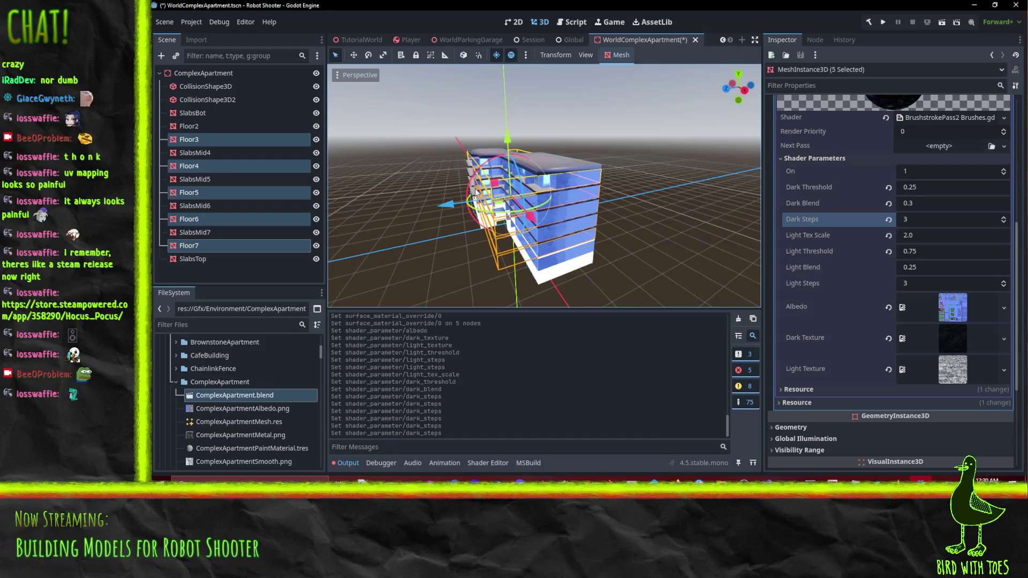
mouse_move(453, 137)
mouse_down()
mouse_move(585, 185)
mouse_move(641, 142)
mouse_up()
scroll(641, 142, up, 8)
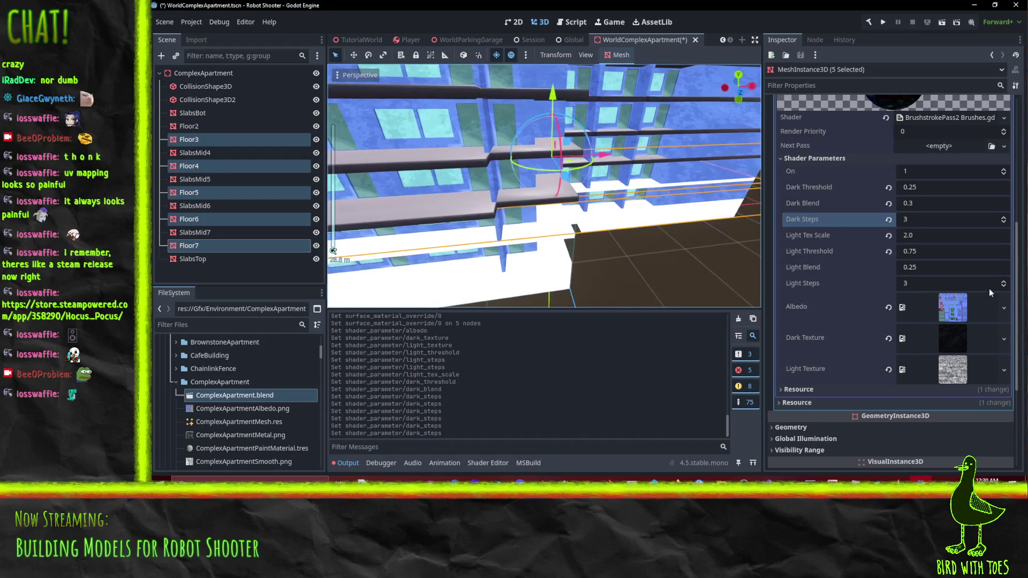
scroll(667, 200, down, 8)
mouse_move(667, 200)
mouse_down()
mouse_move(607, 206)
mouse_move(552, 183)
mouse_move(594, 176)
mouse_up()
key(ctrl+s)
Look over the floor shader resource's options without changes, then select the SlabsBot mesh.
scroll(530, 174, up, 4)
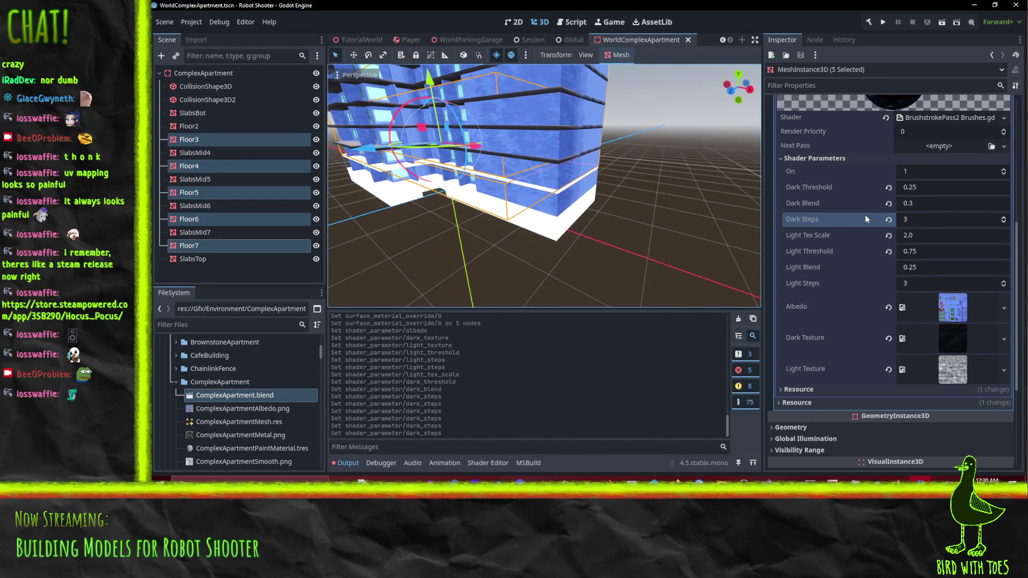
scroll(932, 196, up, 3)
scroll(932, 196, down, 2)
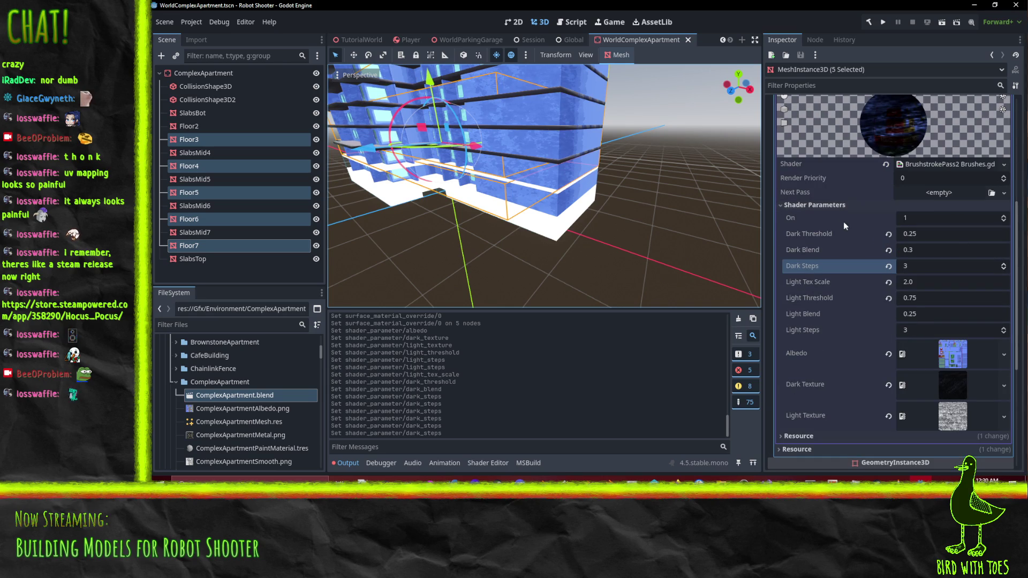
click(833, 207)
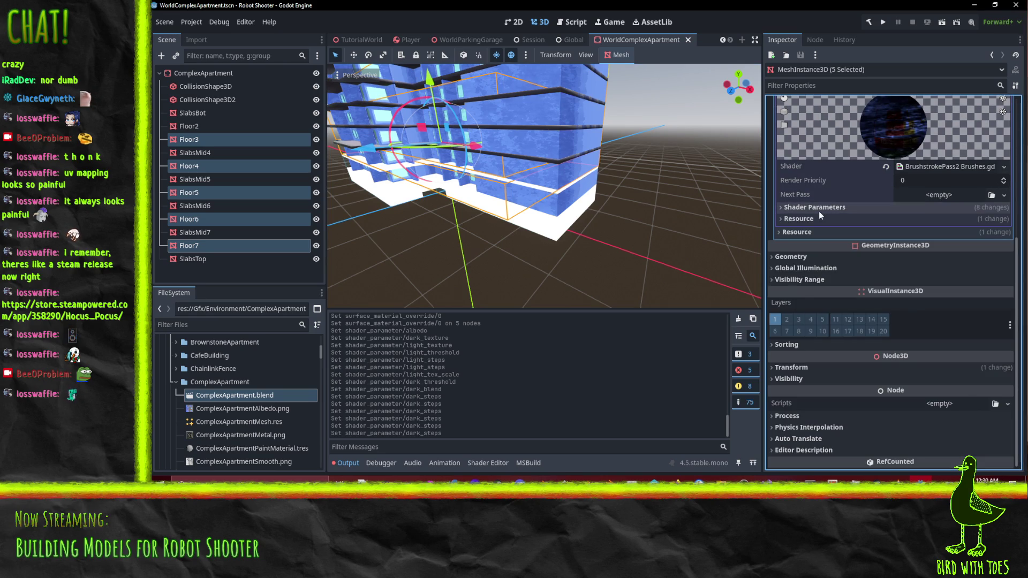
click(815, 207)
right_click(946, 168)
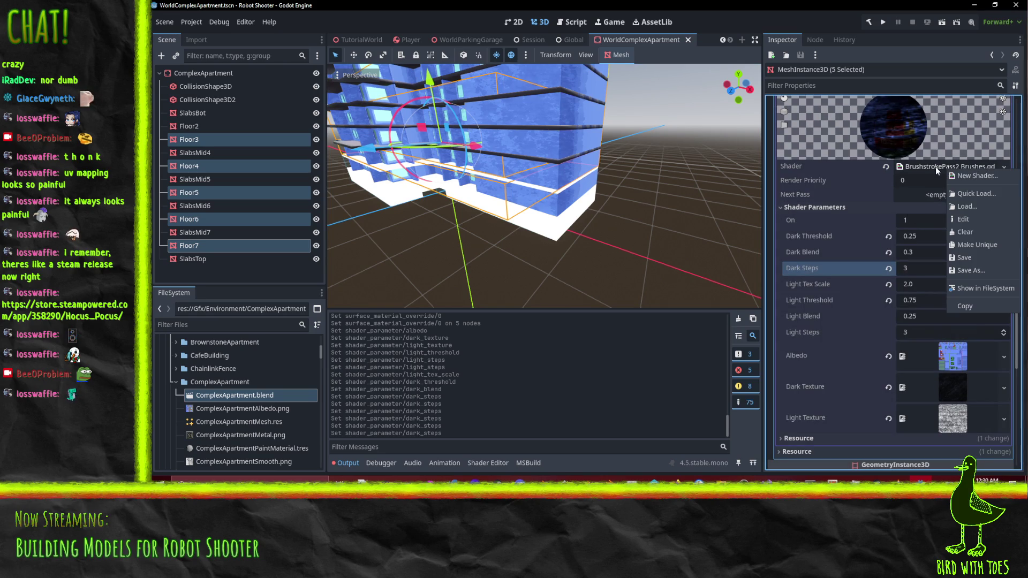
click(848, 217)
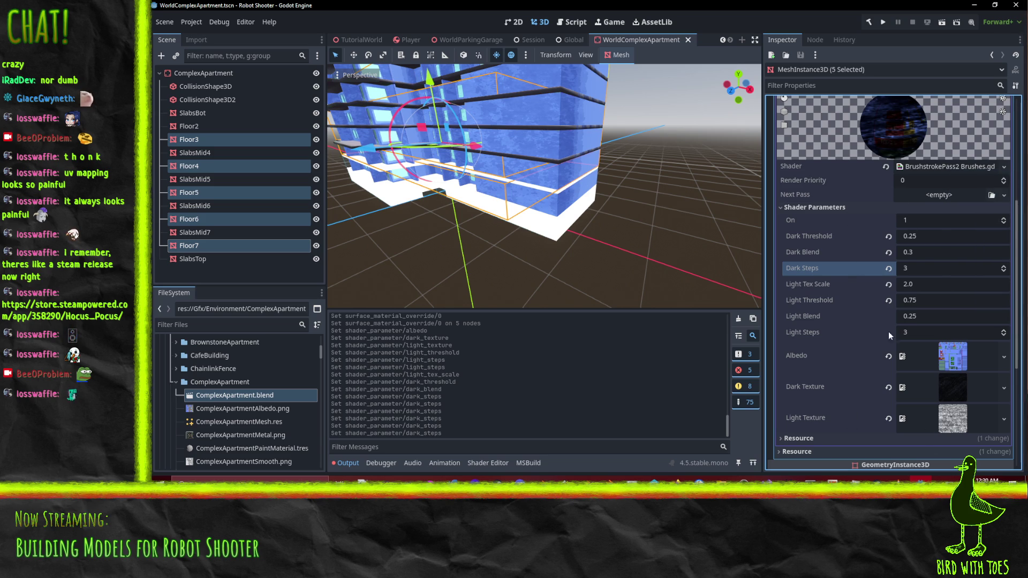
drag(481, 224, 532, 231)
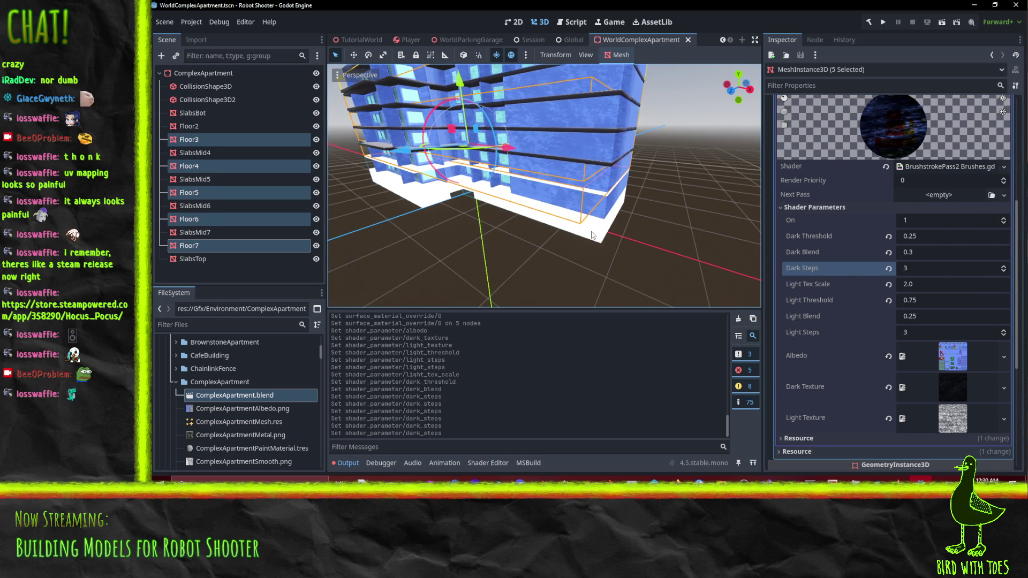
click(192, 113)
Assign the noisy highlight texture as SlabsBot's Light Texture and ShadeStroke as its Dark Texture.
scroll(937, 294, down, 3)
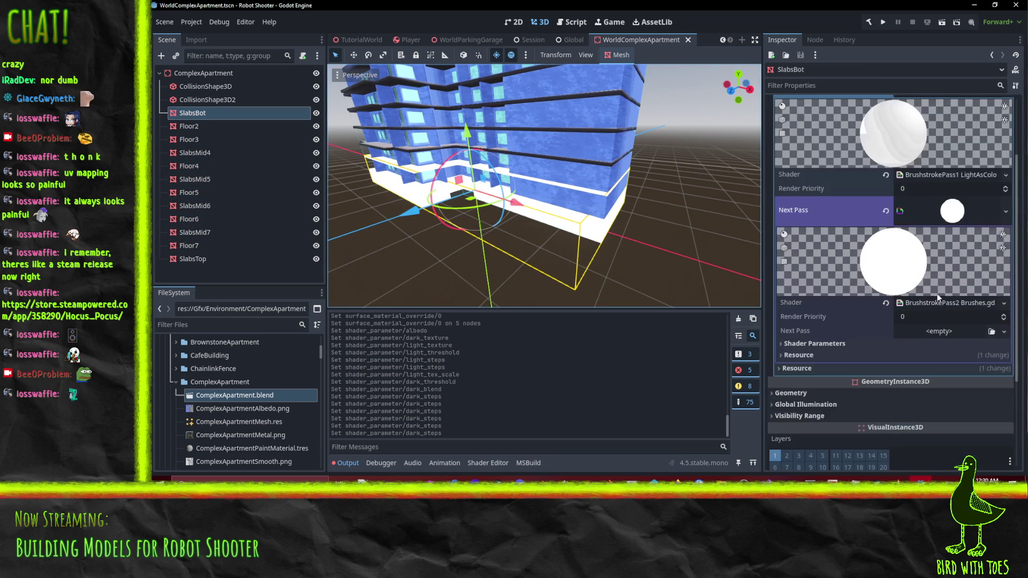
click(810, 345)
scroll(811, 344, down, 7)
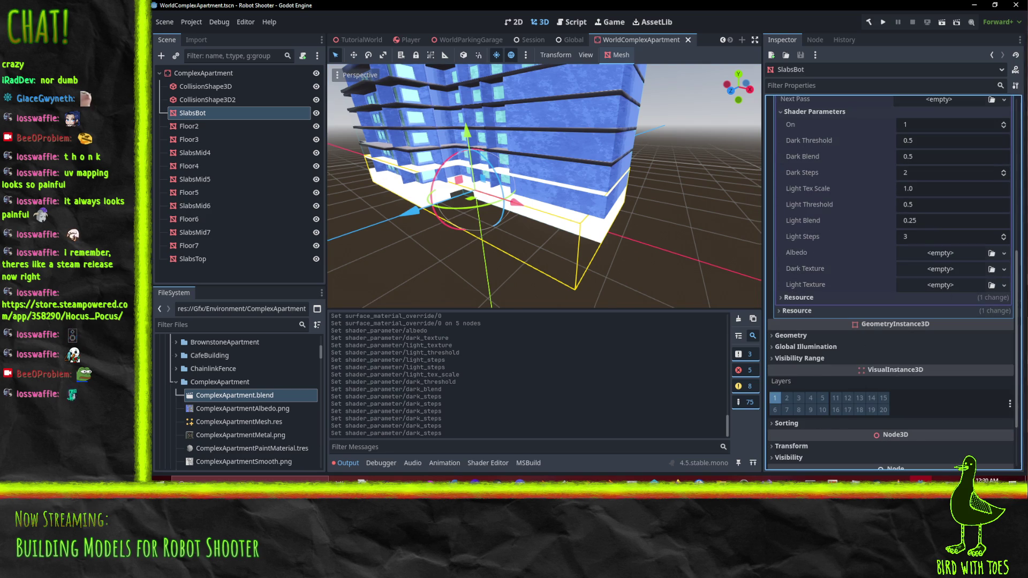
click(1003, 286)
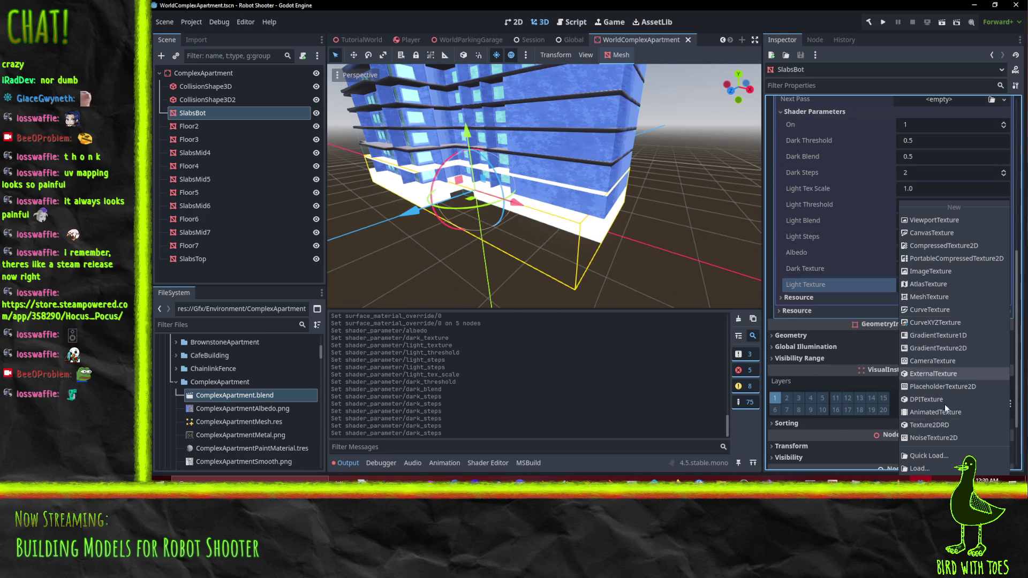
click(929, 450)
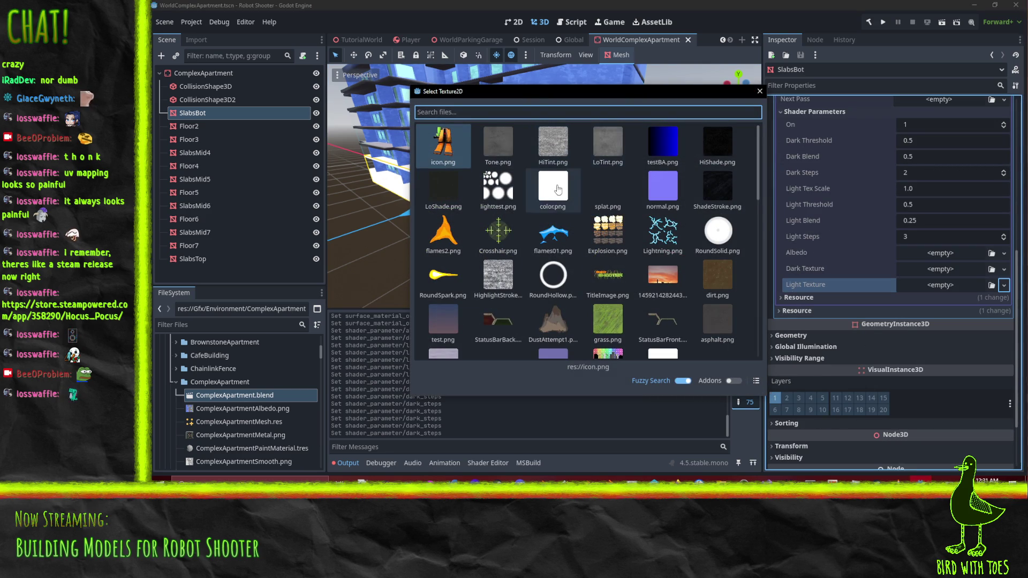
double_click(503, 281)
click(1004, 269)
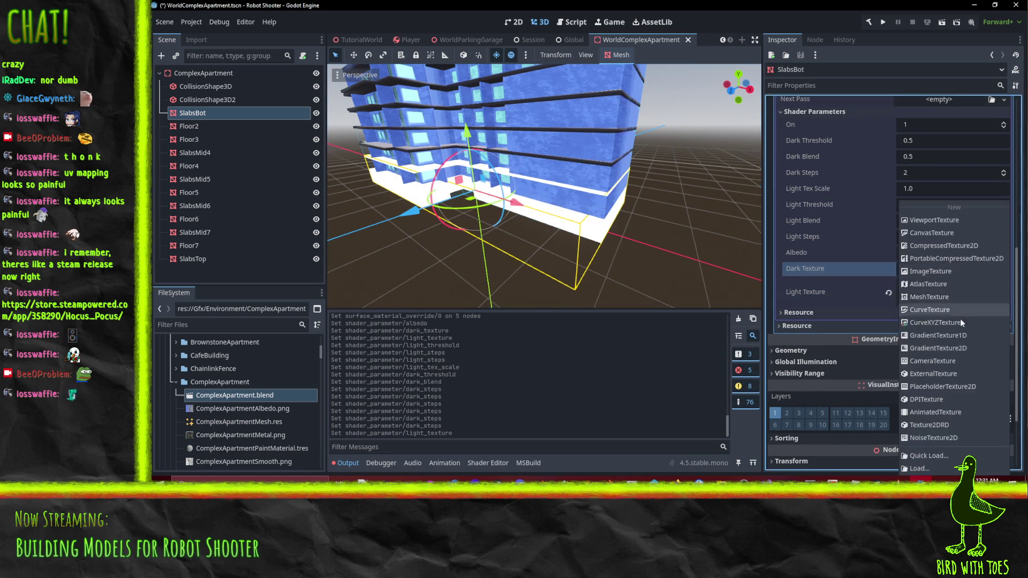
click(909, 456)
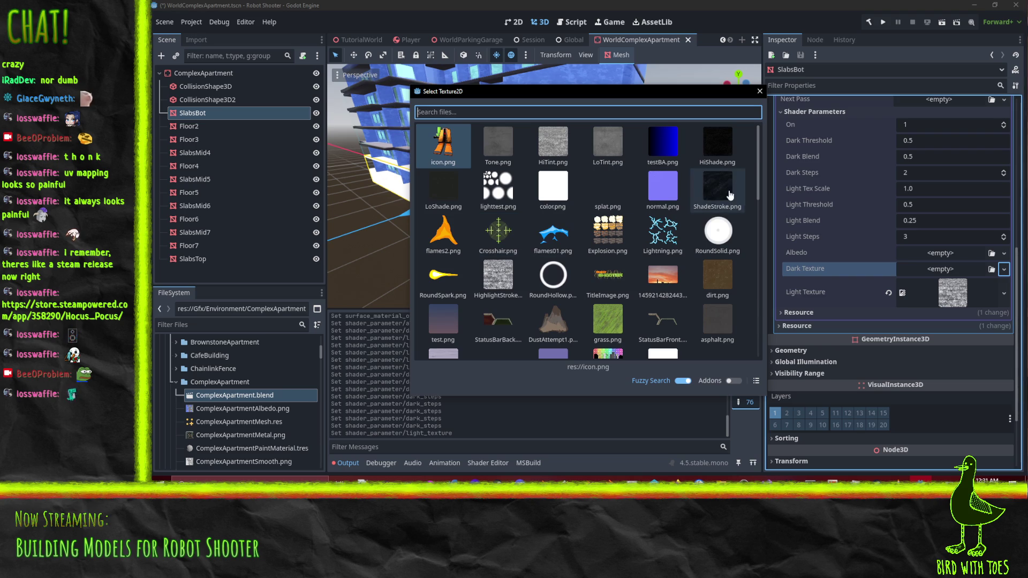
double_click(725, 193)
Find the bottom-slab albedo by searching 'bot' and assign it as SlabsBot's Albedo.
click(1003, 253)
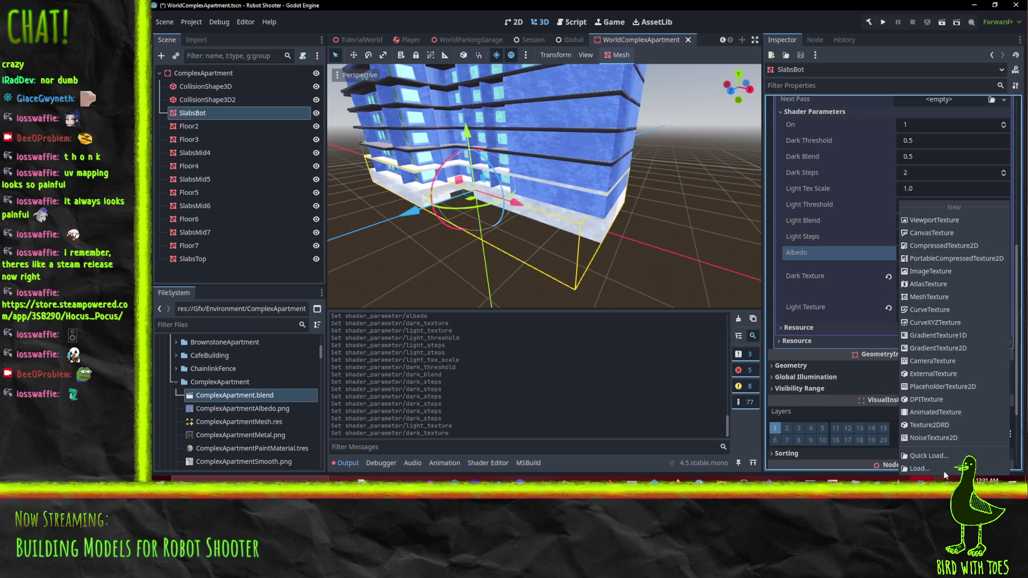
click(914, 452)
text(bot)
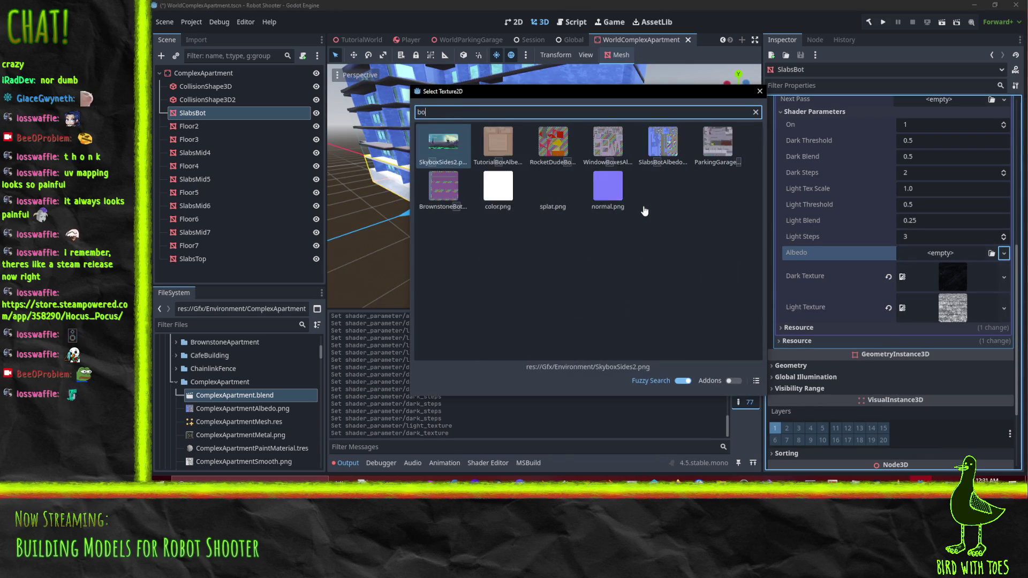
double_click(442, 143)
scroll(565, 211, up, 5)
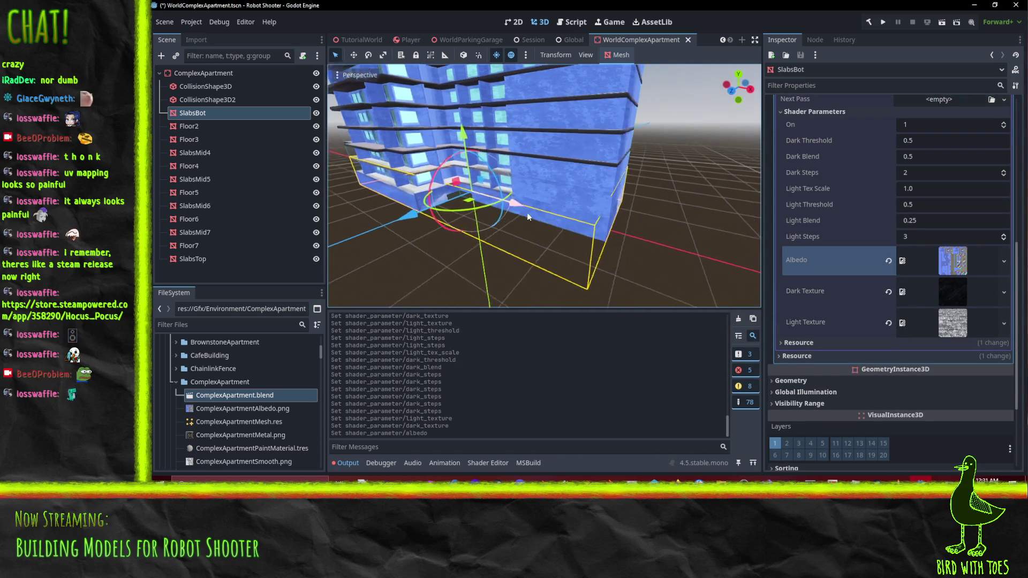
Set SlabsBot's Light Tex Scale to 2.0.
click(933, 190)
text(2)
key(Return)
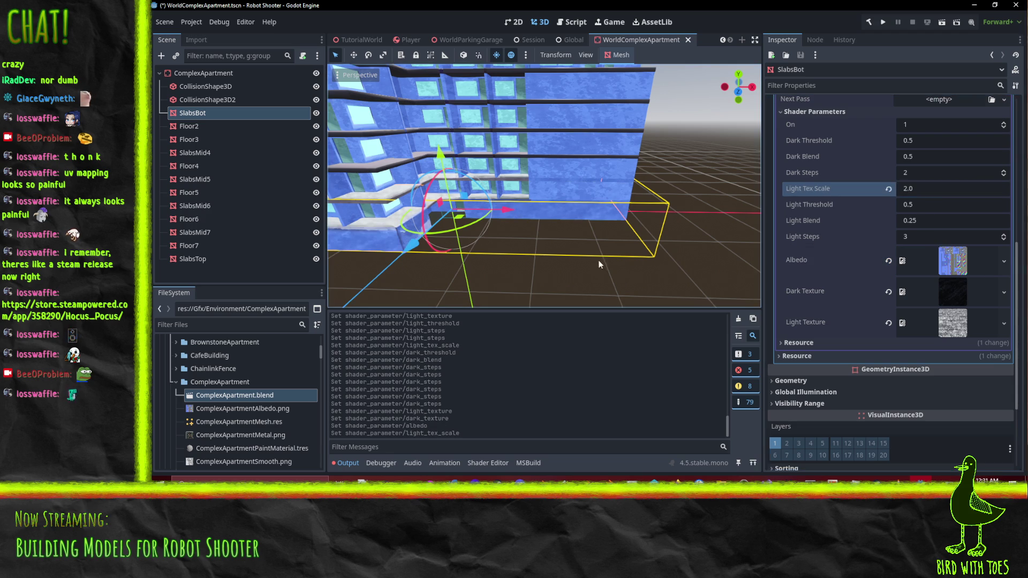
scroll(577, 252, up, 3)
drag(606, 260, 926, 243)
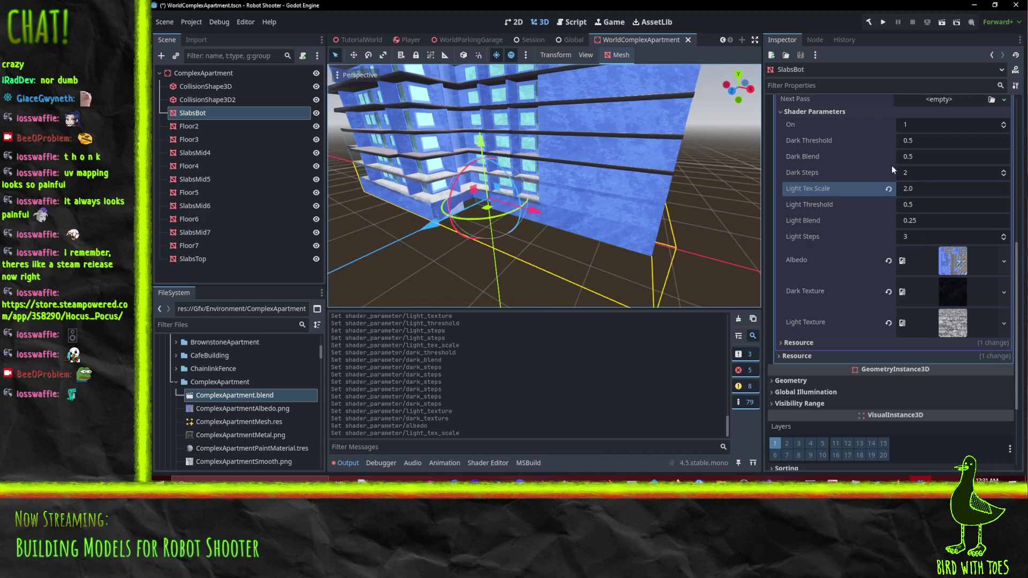
Set SlabsBot's Dark Blend to 0.25, Dark Threshold to 0.3 and Dark Steps to 4.
click(935, 158)
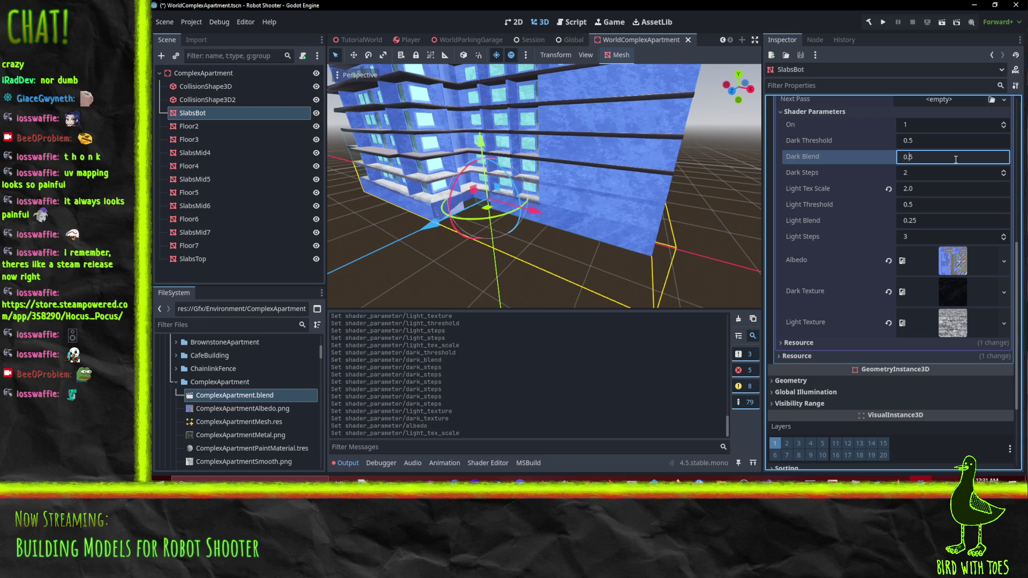
text(2)
click(947, 142)
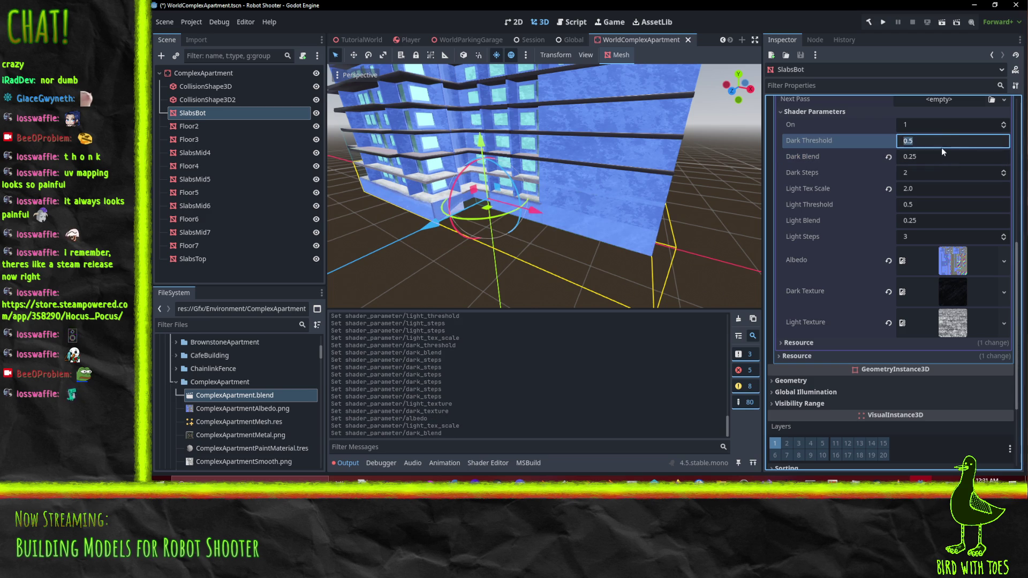
click(952, 148)
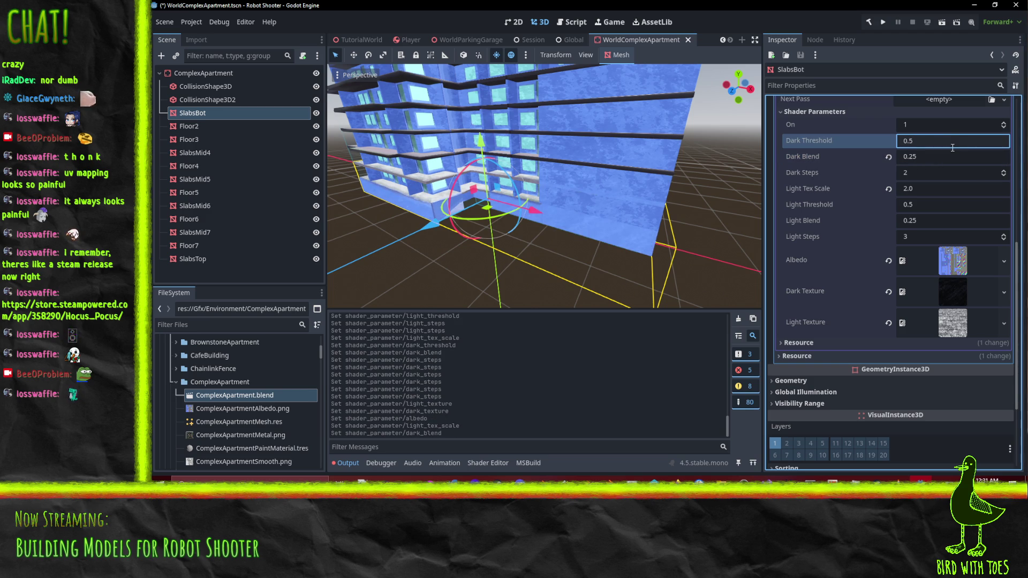
double_click(951, 145)
text(0.3)
key(Return)
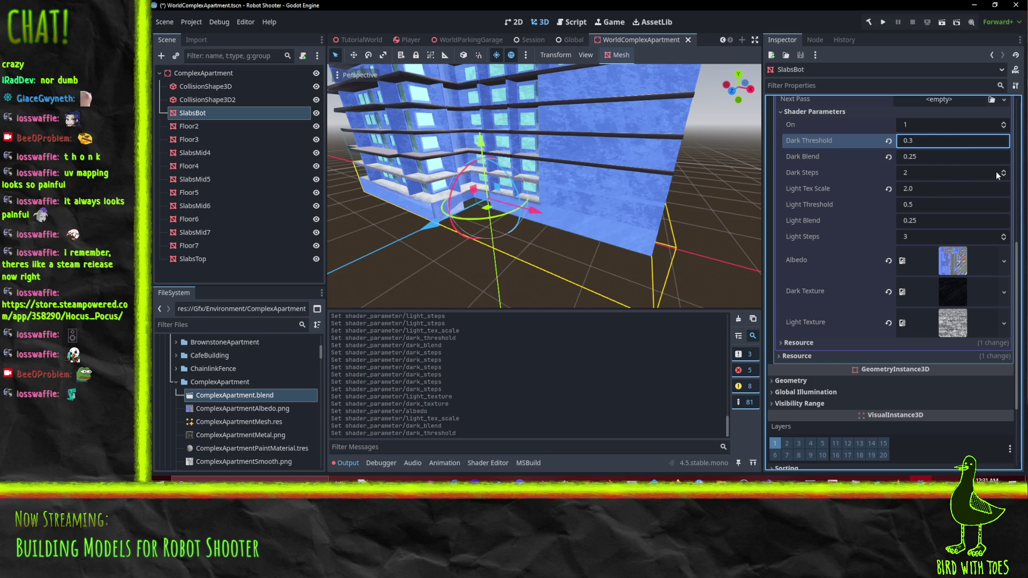
drag(996, 172, 997, 161)
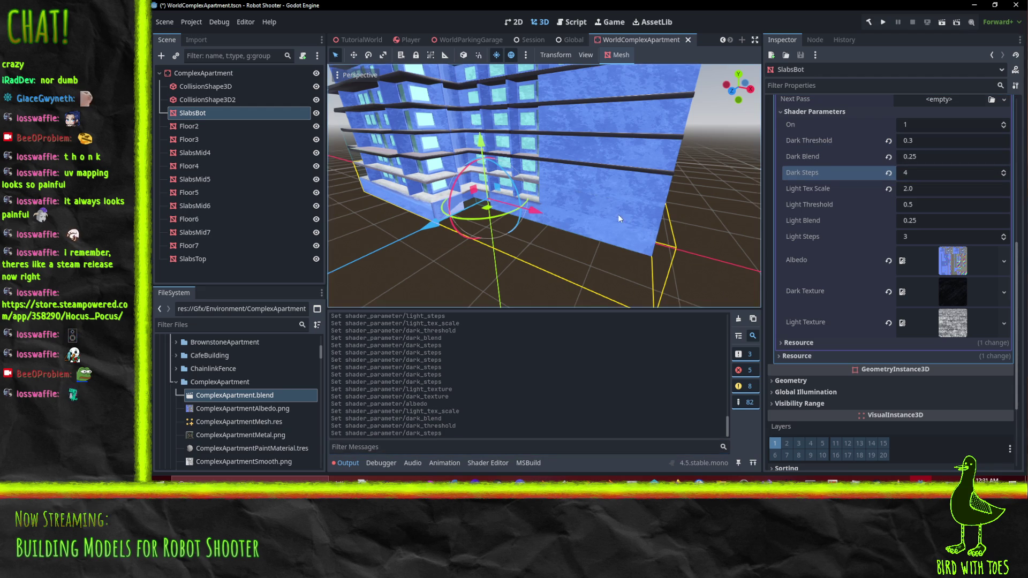
Compare against Floor2's values, set SlabsBot's Light Threshold to 0.75, and save the scene.
click(180, 128)
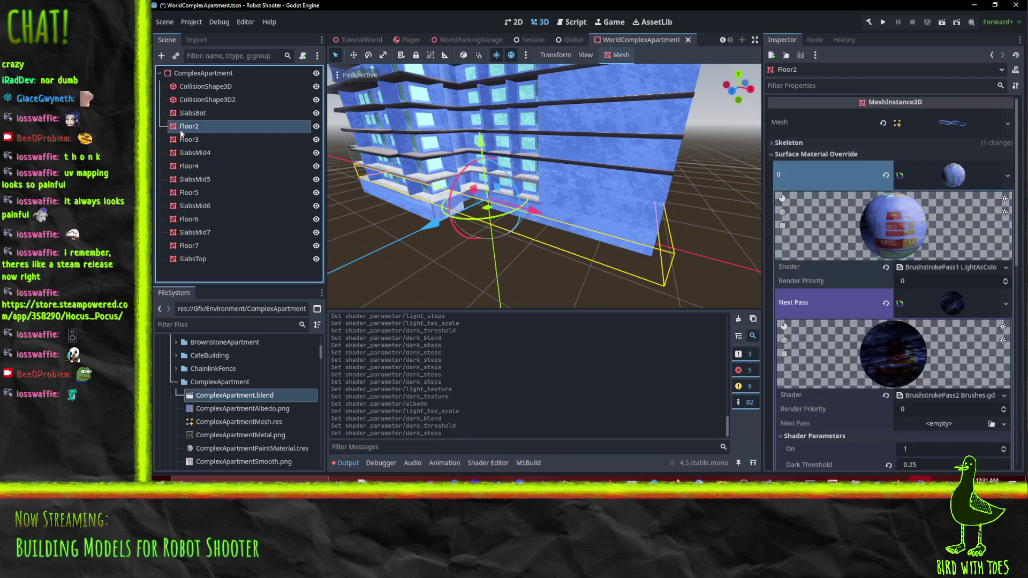
scroll(929, 294, up, 2)
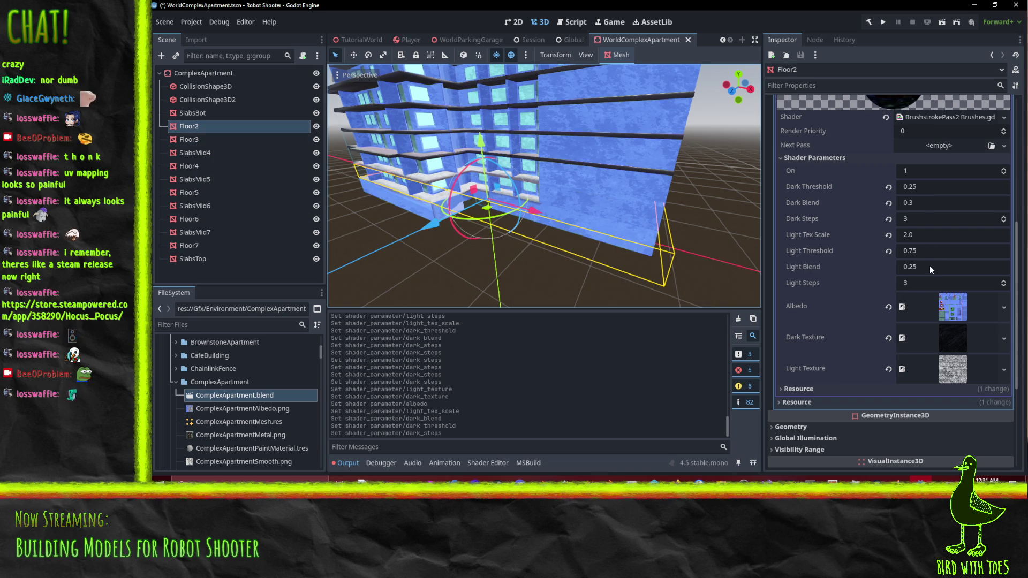
click(198, 114)
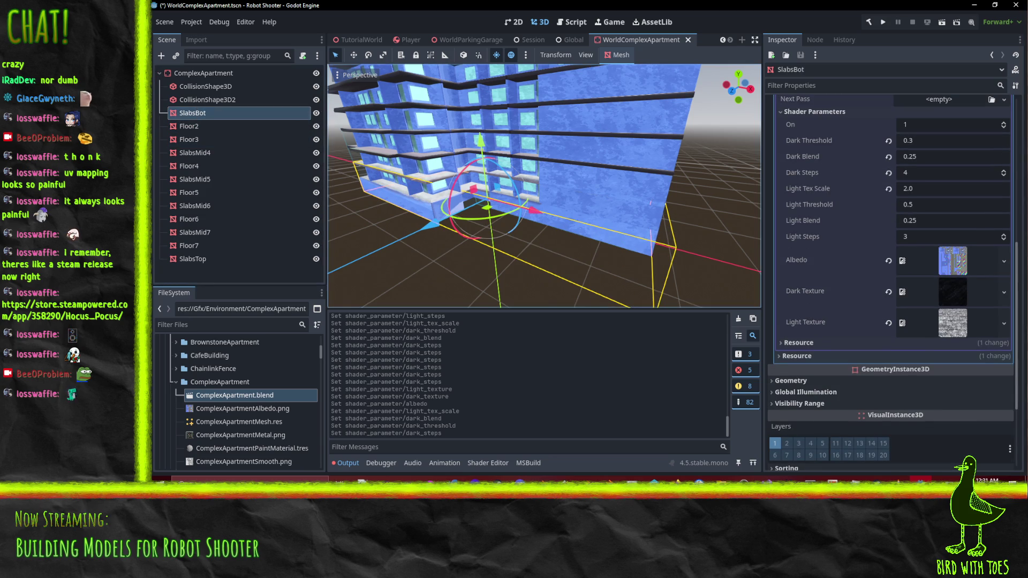
click(929, 207)
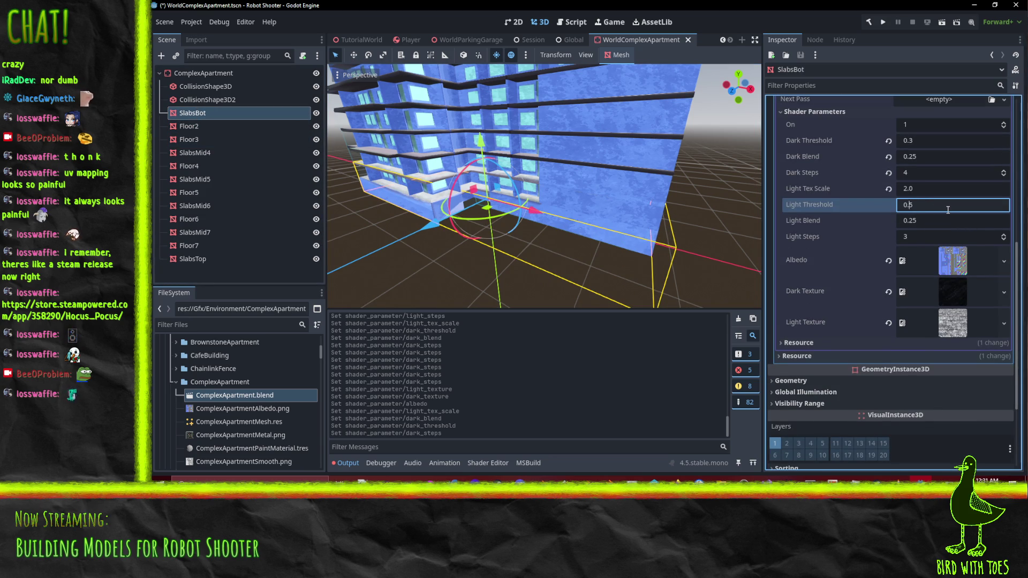
text(7)
key(Return)
mouse_move(562, 250)
mouse_down()
mouse_move(526, 190)
mouse_move(538, 182)
mouse_move(497, 197)
mouse_move(614, 206)
mouse_move(480, 246)
mouse_move(488, 238)
mouse_up()
key(ctrl+s)
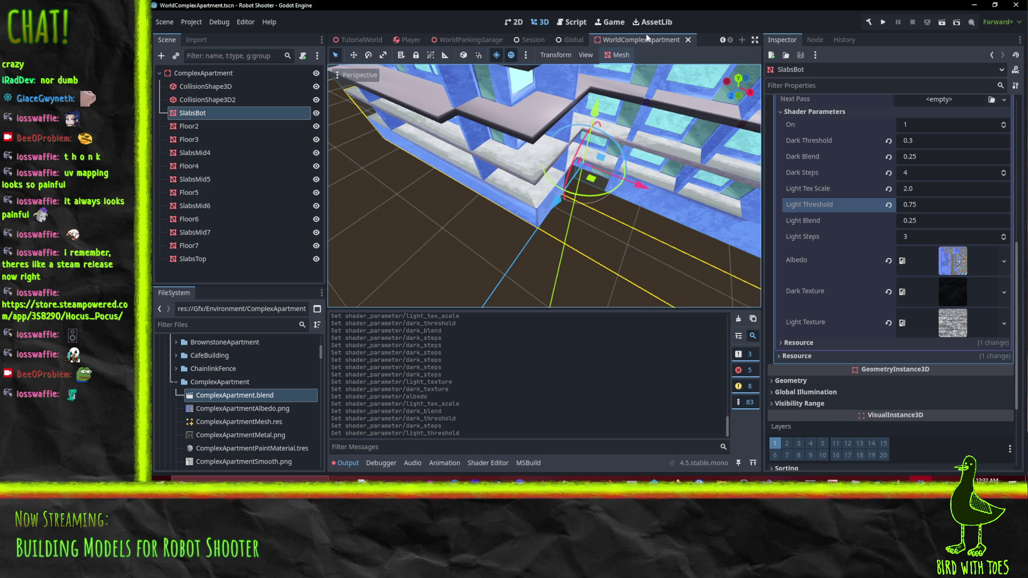
Close the parking garage and Player scenes, leaving the World scene active.
click(465, 40)
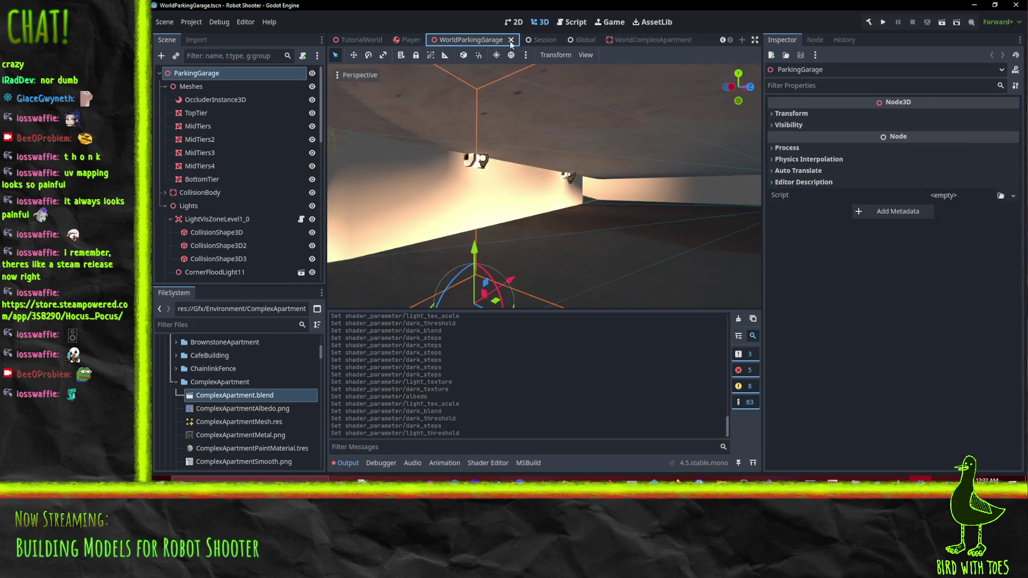
click(510, 41)
click(467, 40)
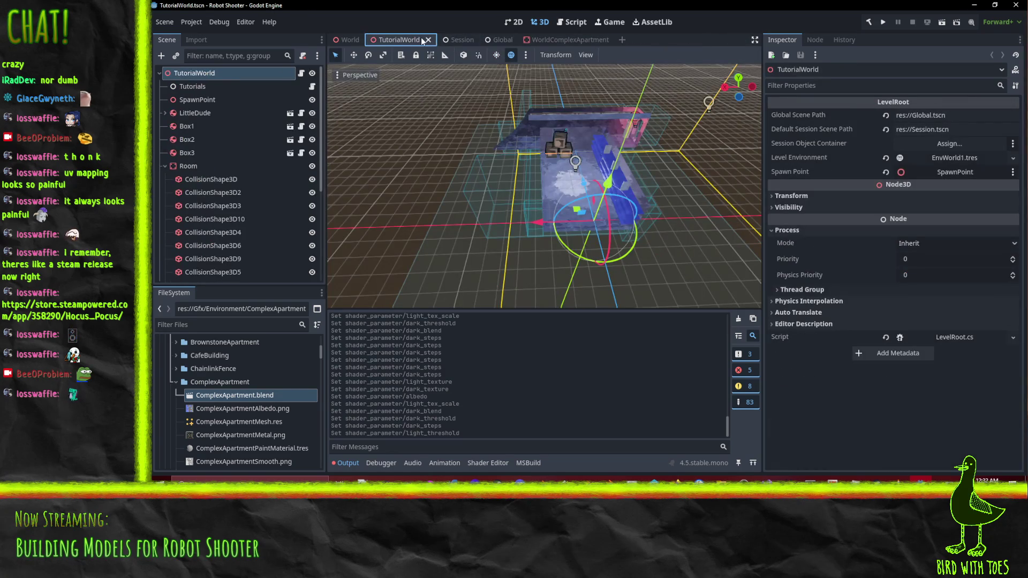
click(350, 39)
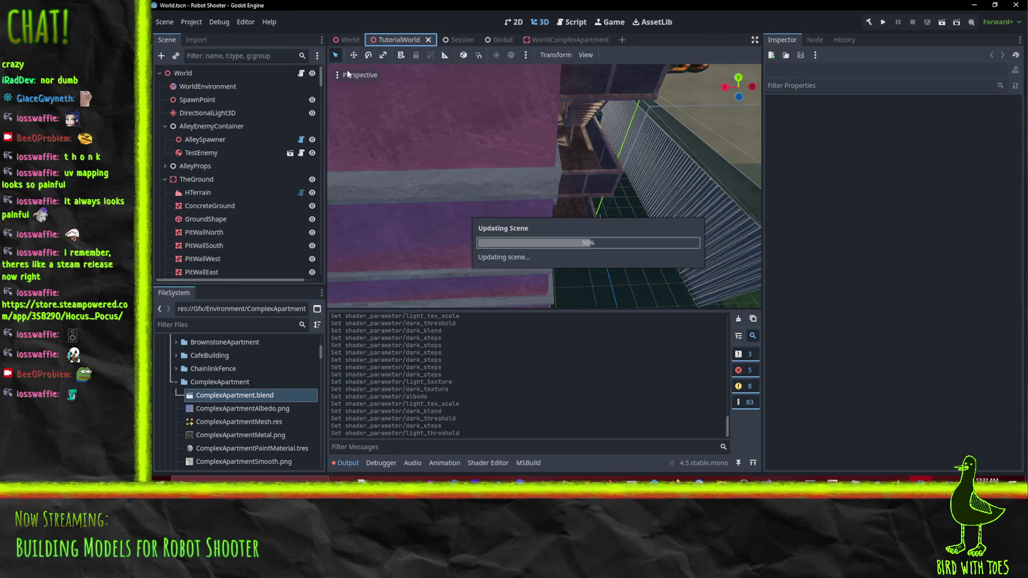
Fly around ComplexApartment to inspect its facade, rooftop and brush-textured floors.
key(w)
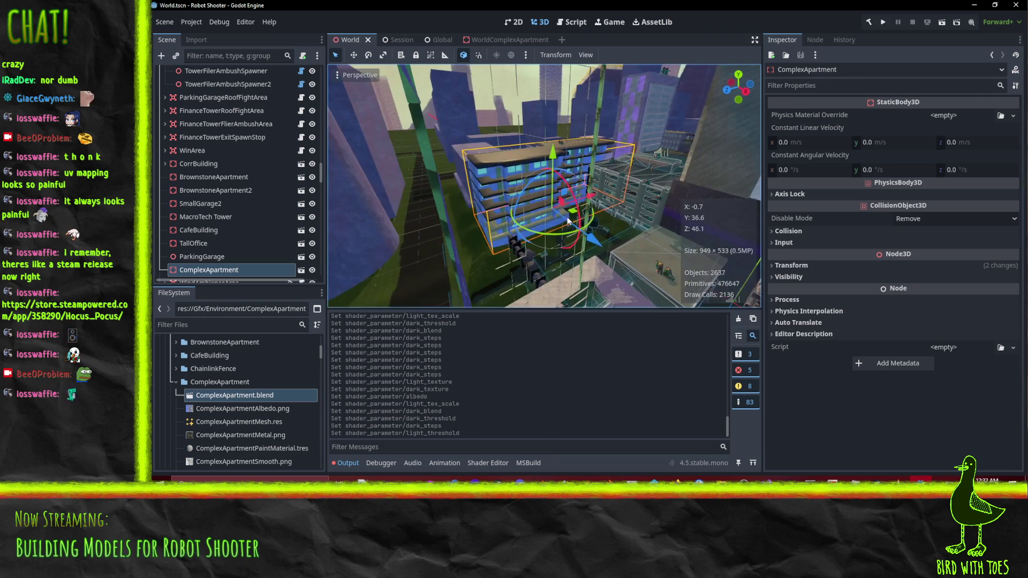
key(w)
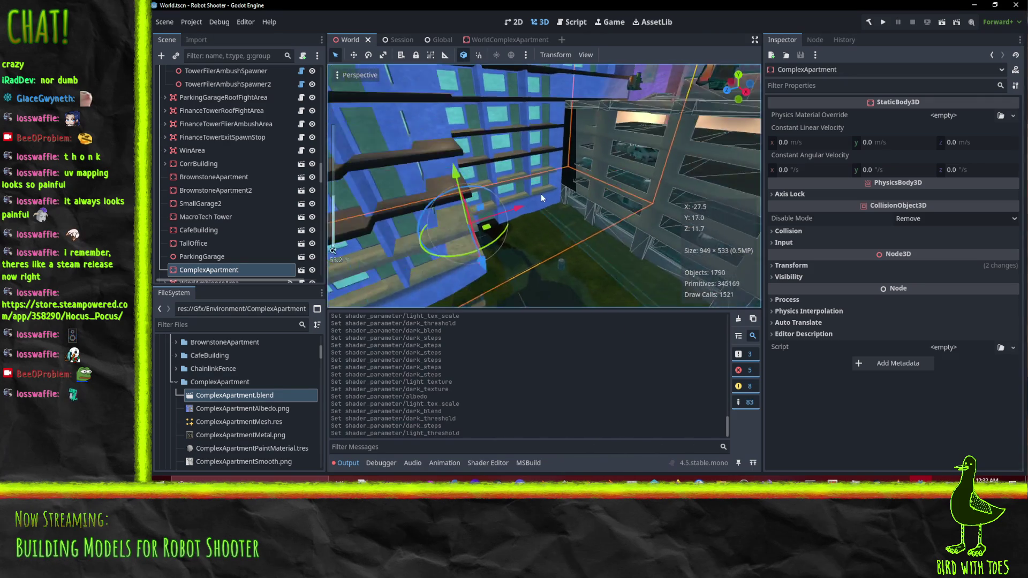
key(w)
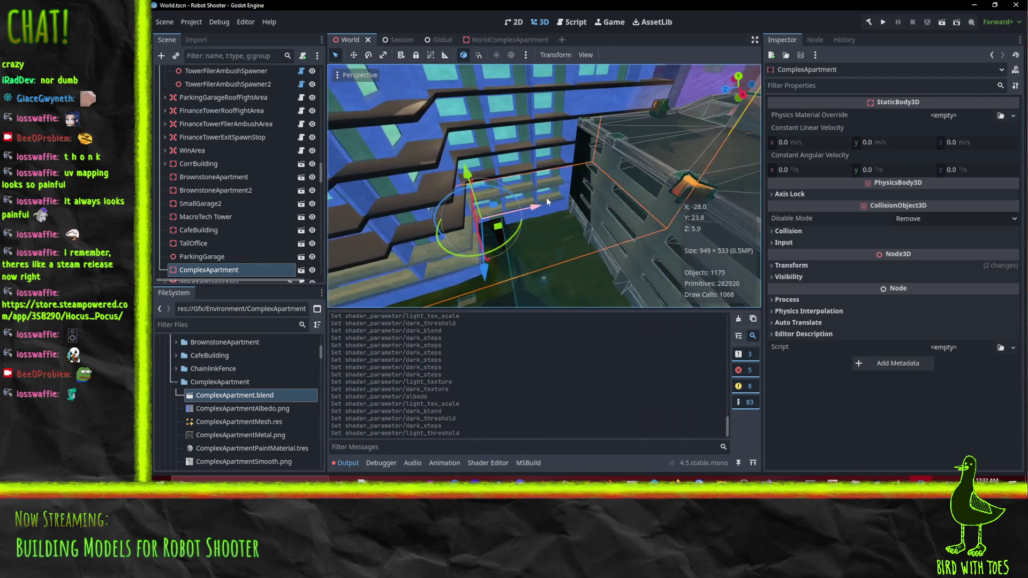
key(s)
key(w)
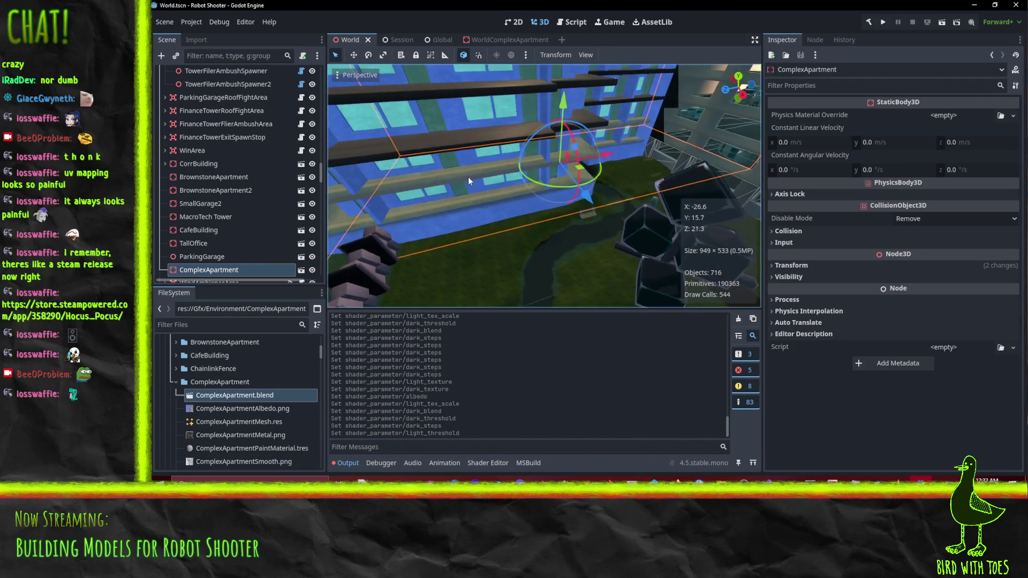
key(e)
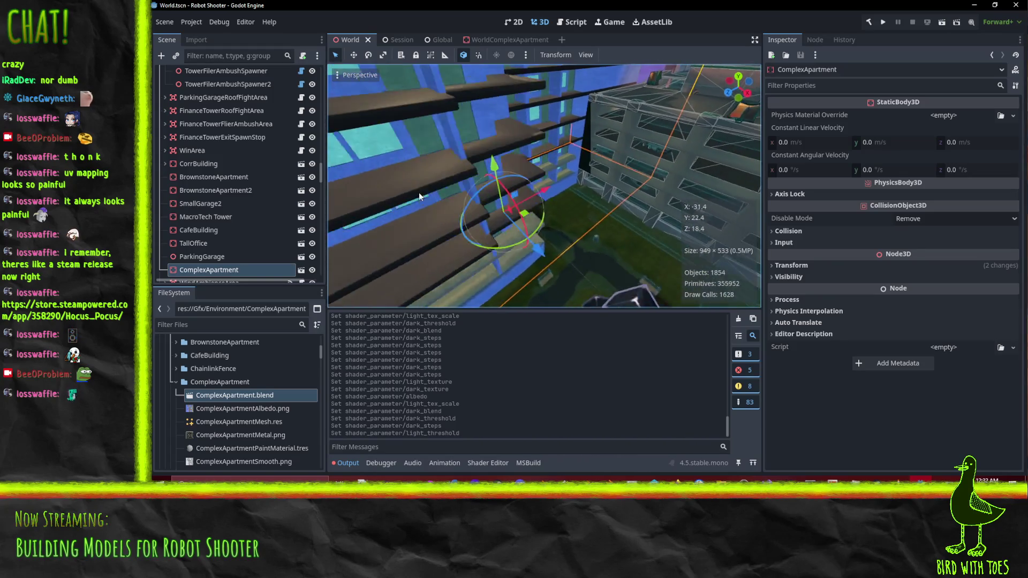
key(q)
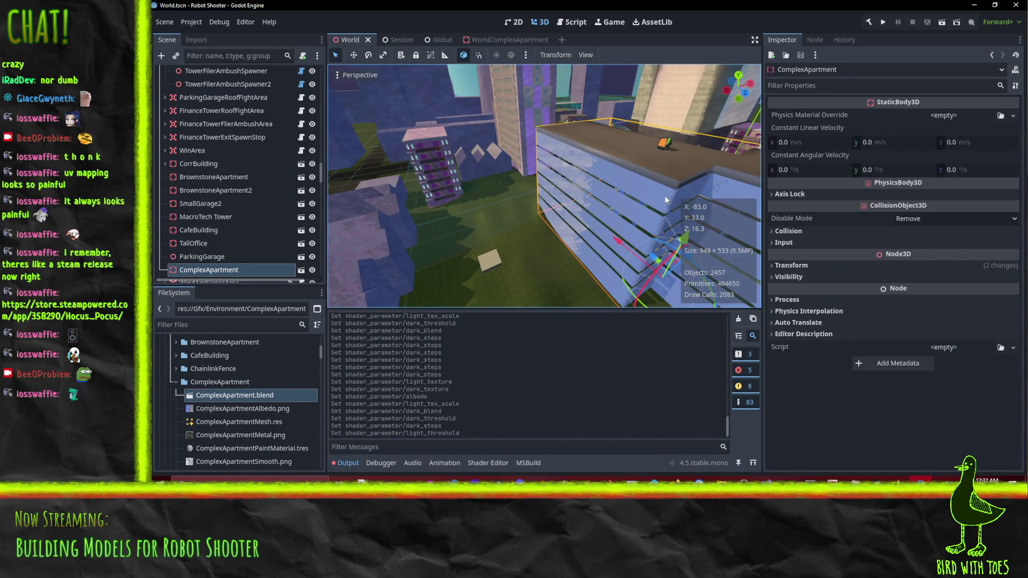
key(w)
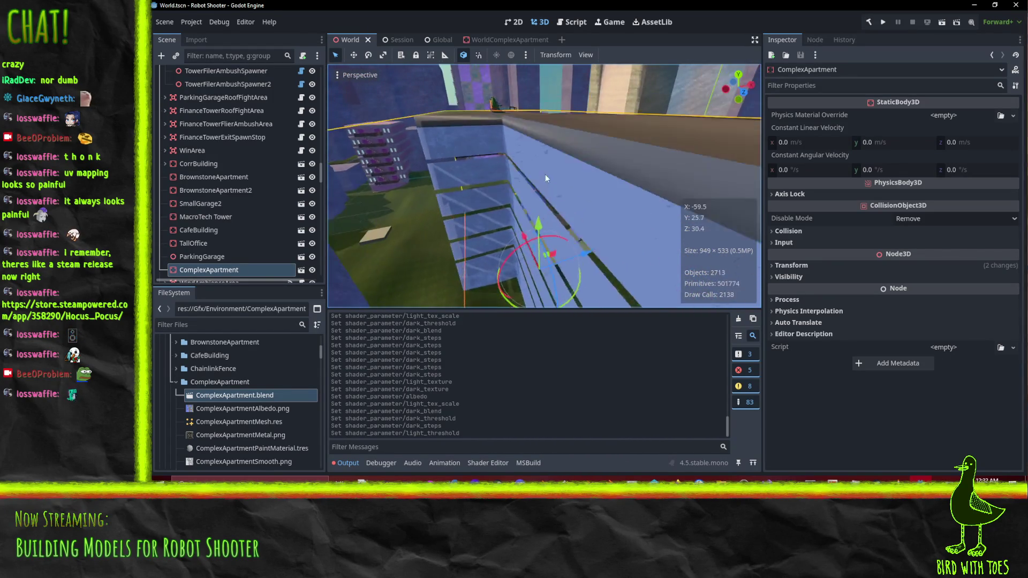
key(s)
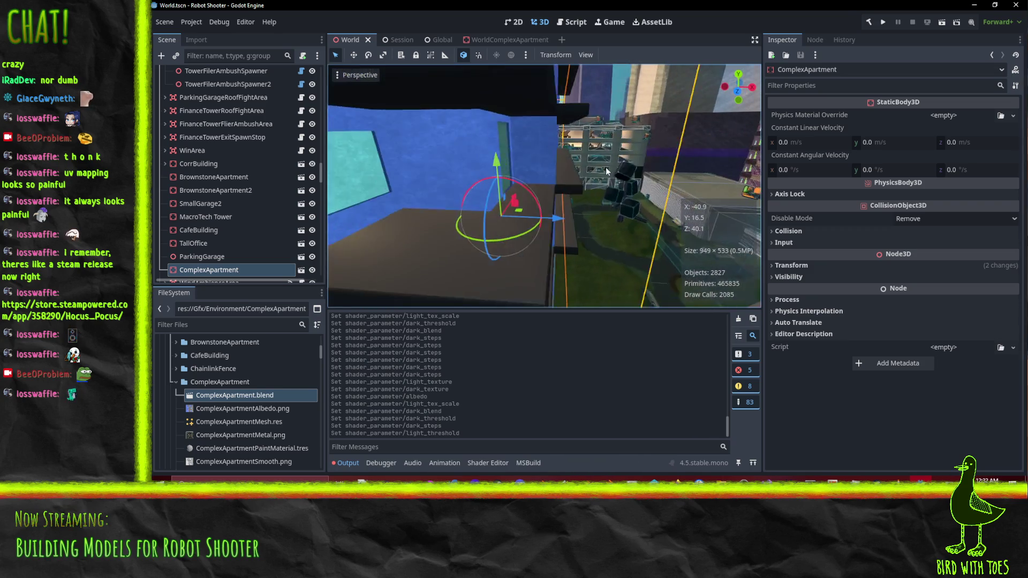
key(s)
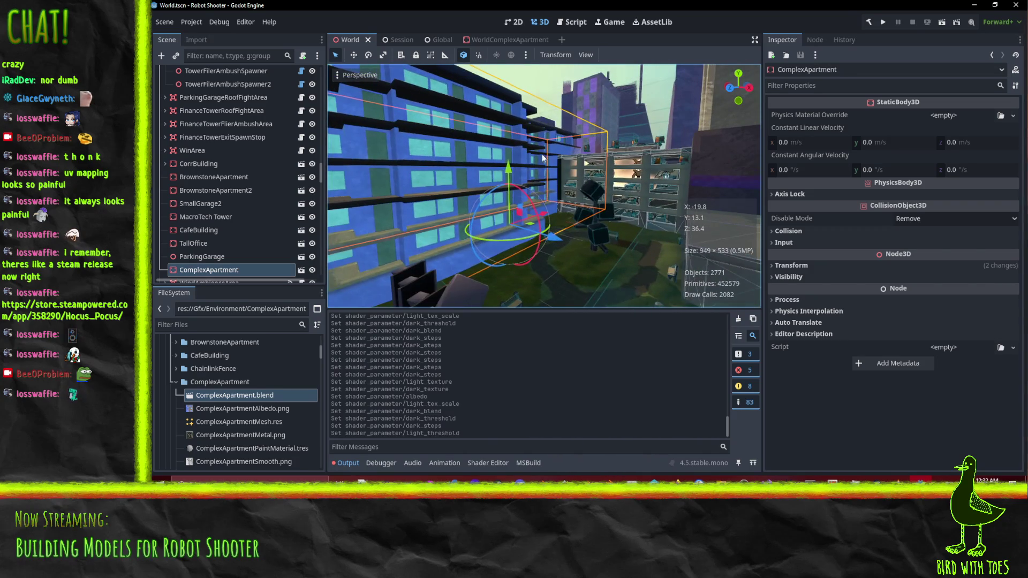
key(s)
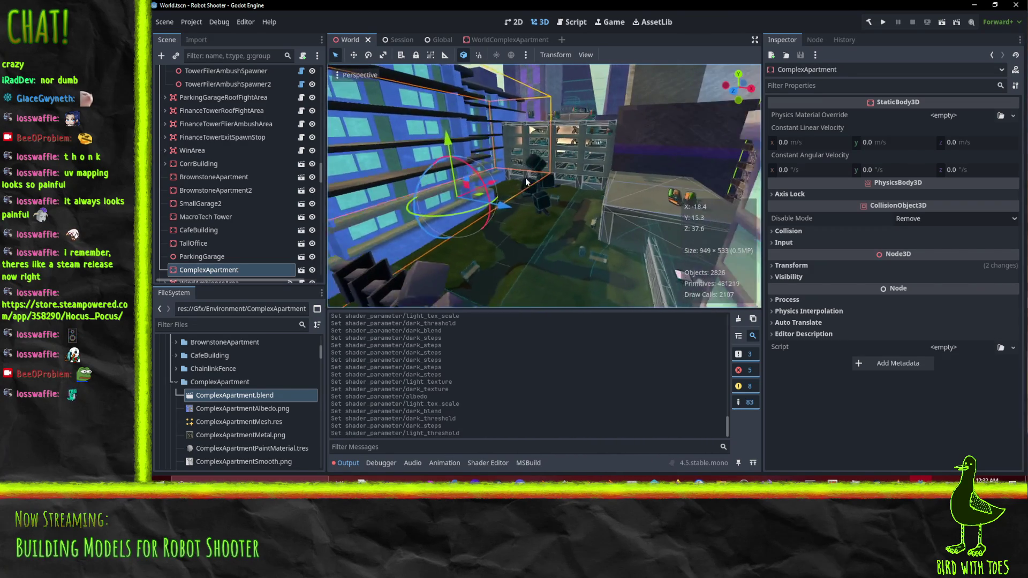
key(s)
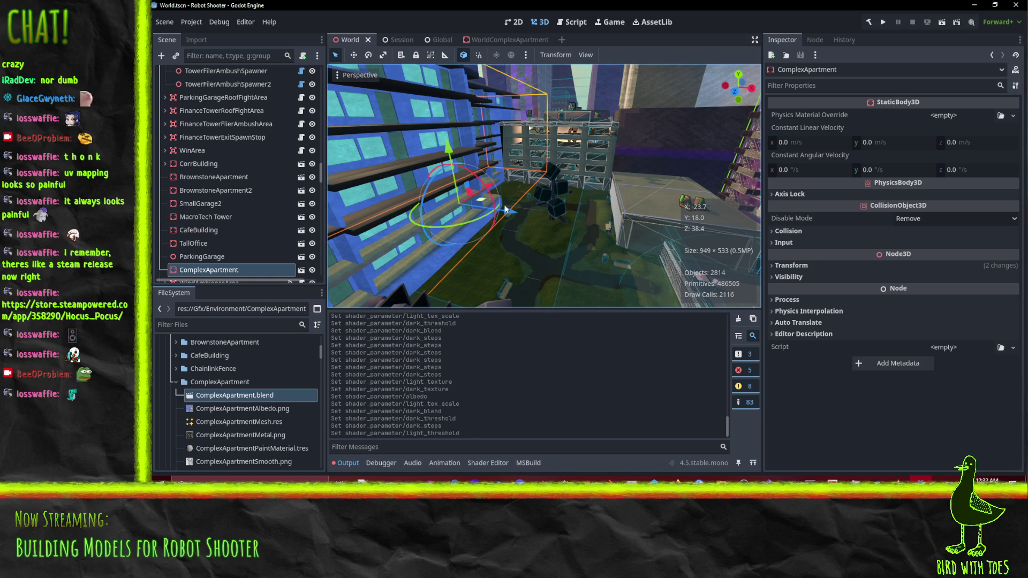
scroll(522, 195, up, 3)
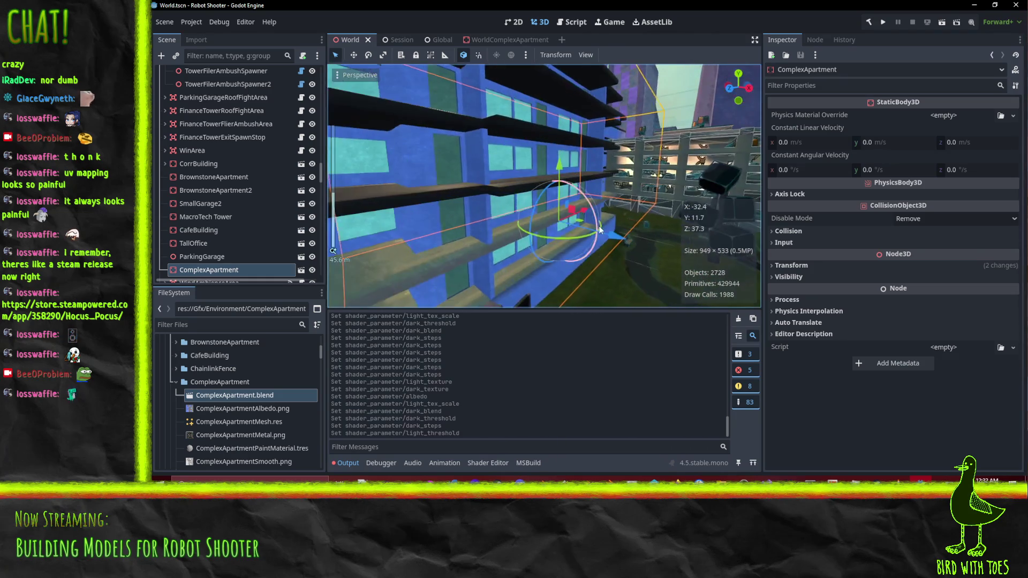
drag(599, 231, 433, 171)
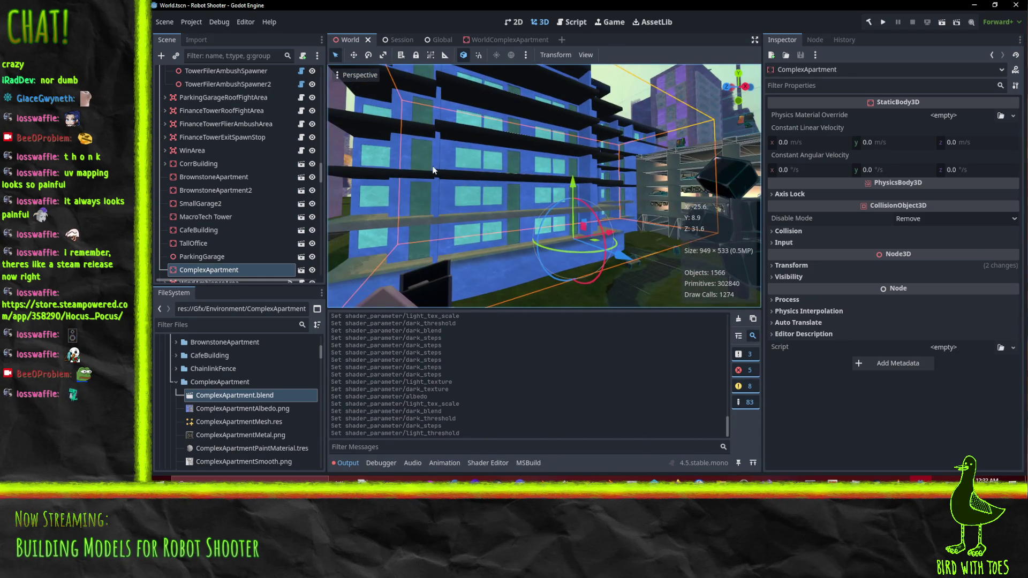
mouse_move(626, 294)
mouse_down()
mouse_move(586, 291)
mouse_move(516, 320)
mouse_up()
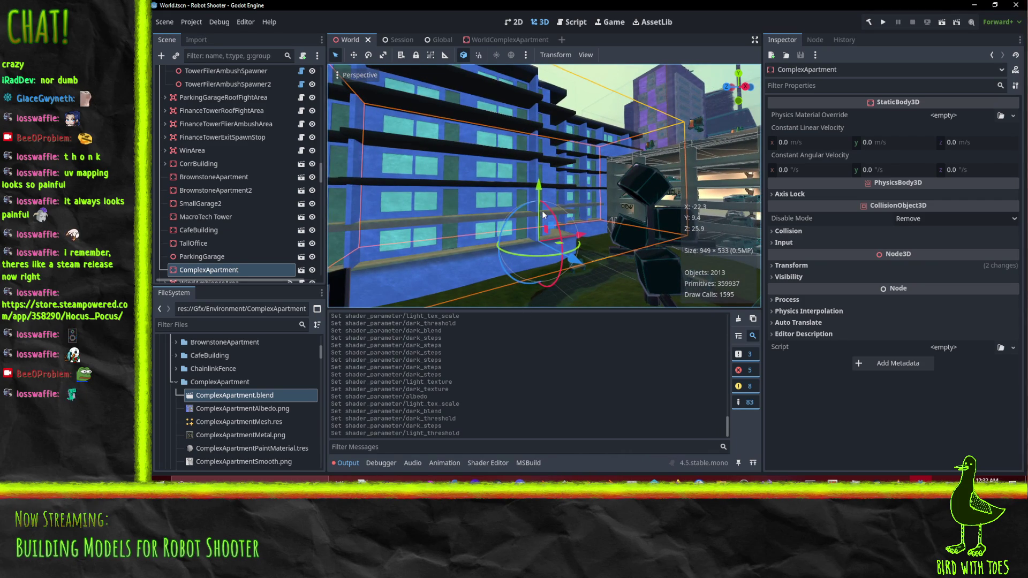
mouse_move(542, 211)
mouse_down()
mouse_move(515, 208)
mouse_move(529, 218)
mouse_move(558, 211)
mouse_move(592, 177)
mouse_move(589, 192)
mouse_move(540, 169)
mouse_move(615, 148)
mouse_up()
Give SlabsMid4 a new ShaderMaterial override using the BrushstrokePass1 LightAsColor shader.
click(528, 40)
click(550, 116)
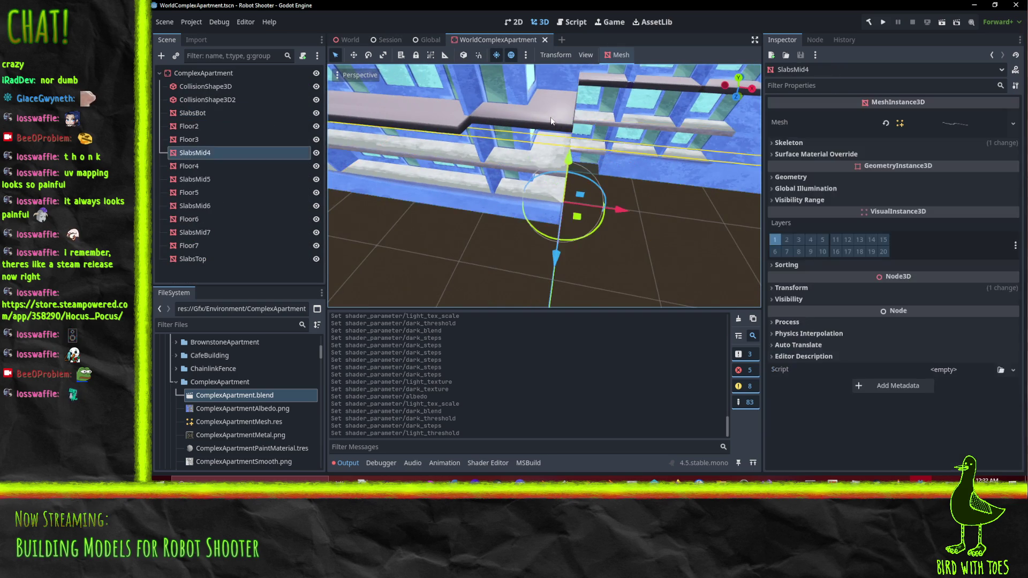
scroll(552, 139, down, 4)
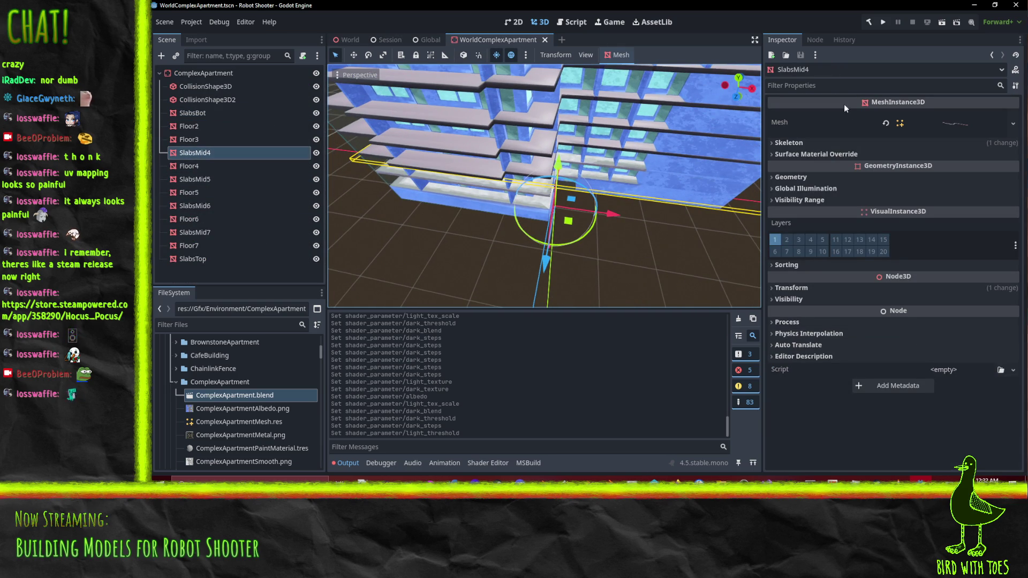
click(817, 154)
click(1012, 168)
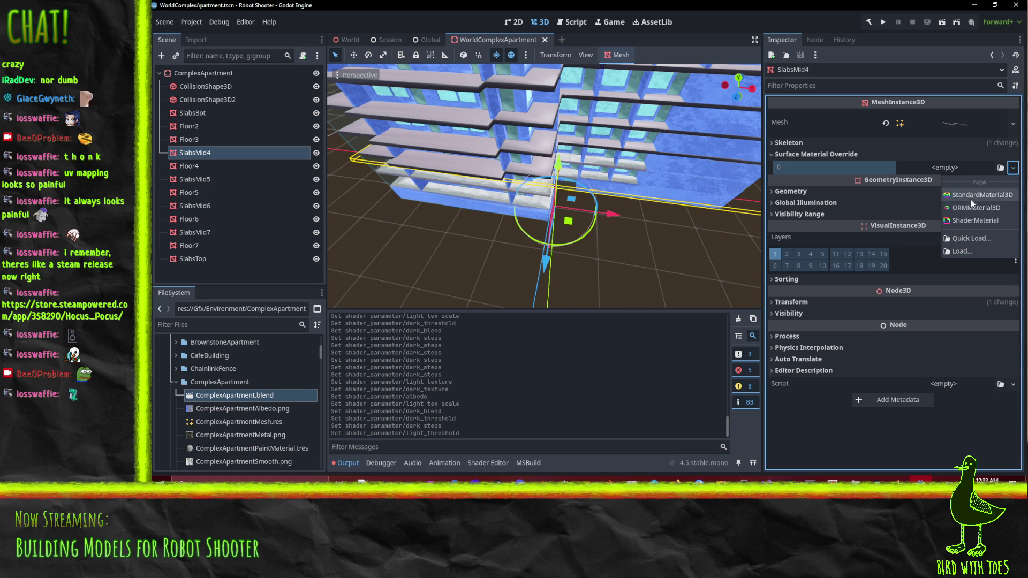
click(985, 220)
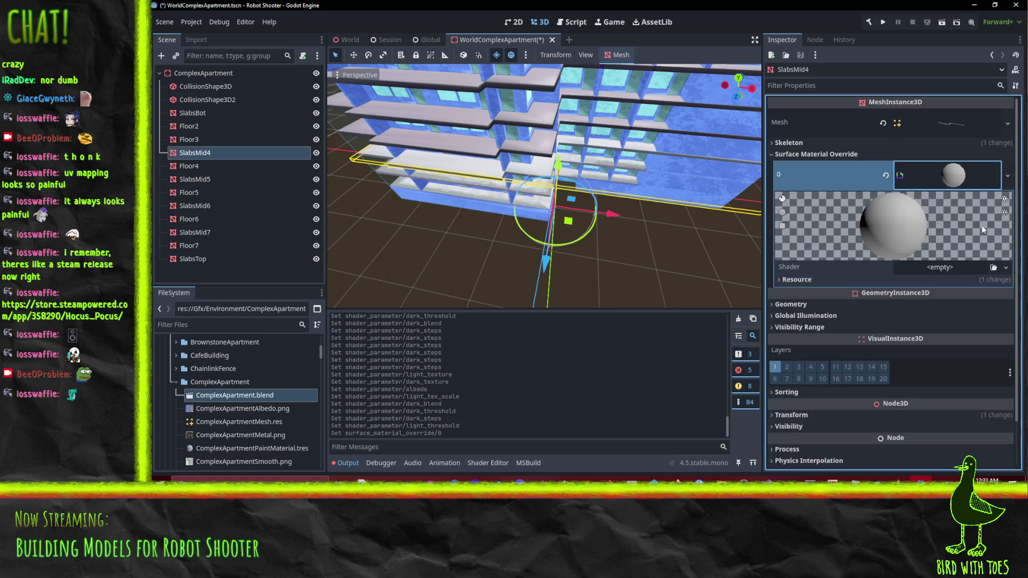
click(1011, 268)
click(983, 303)
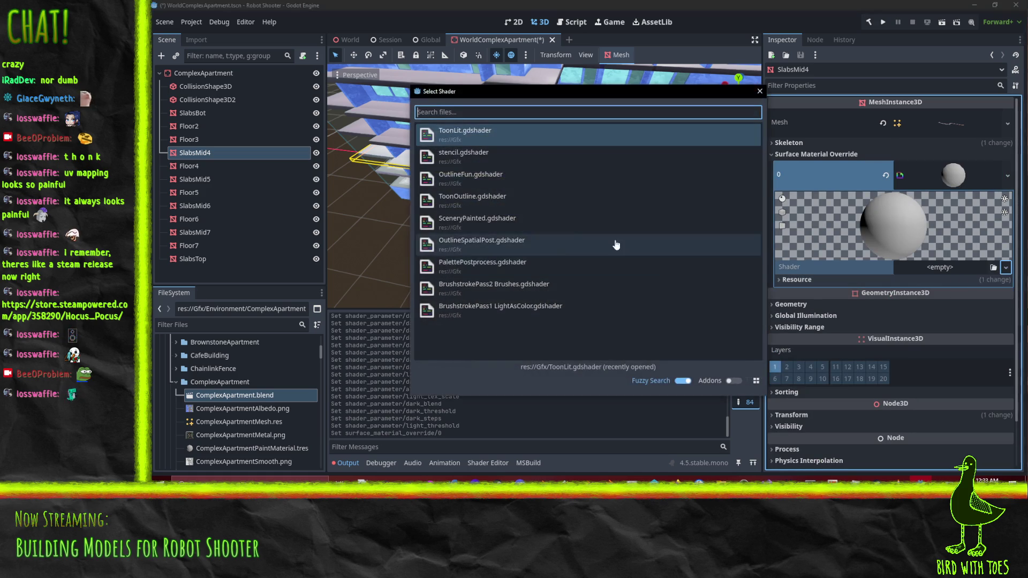
click(548, 320)
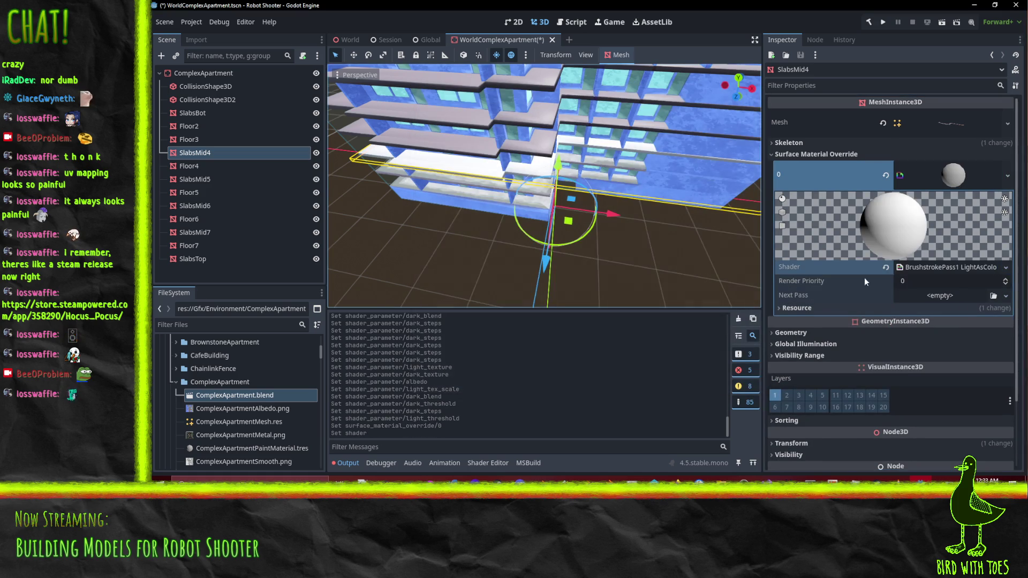
Add a Next Pass ShaderMaterial using the BrushstrokePass2 Brushes shader.
click(1006, 296)
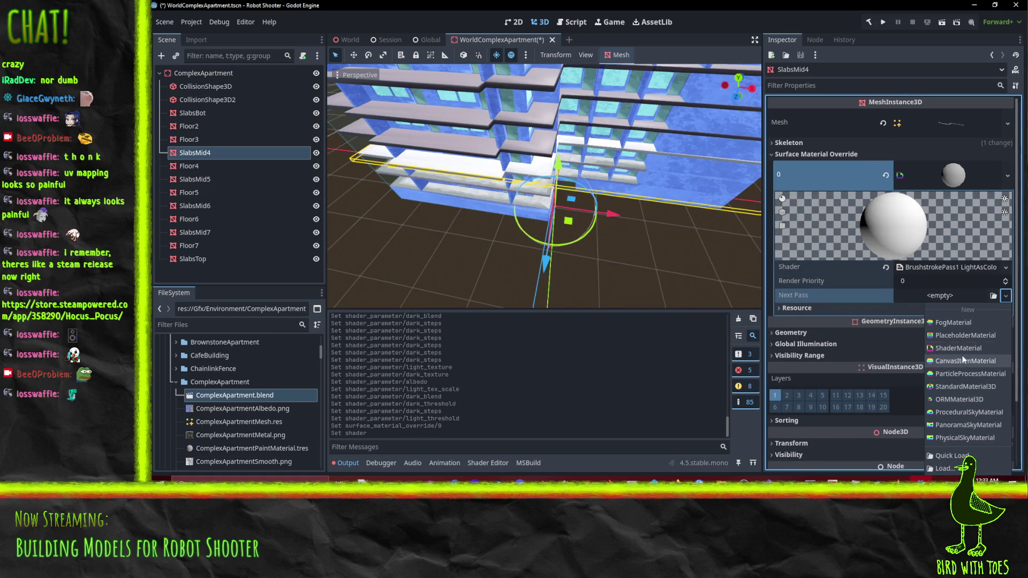
click(956, 348)
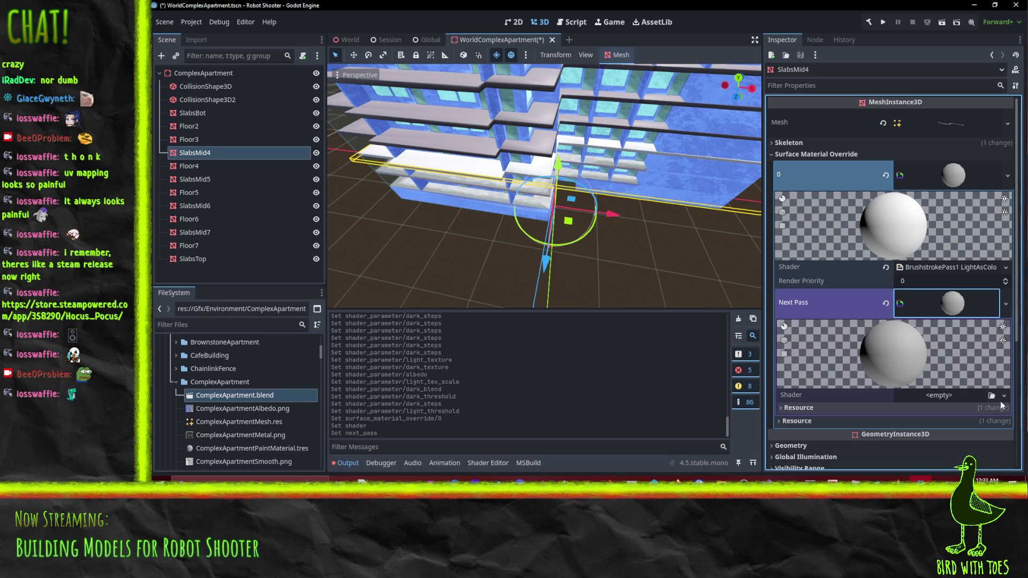
click(1004, 396)
click(982, 438)
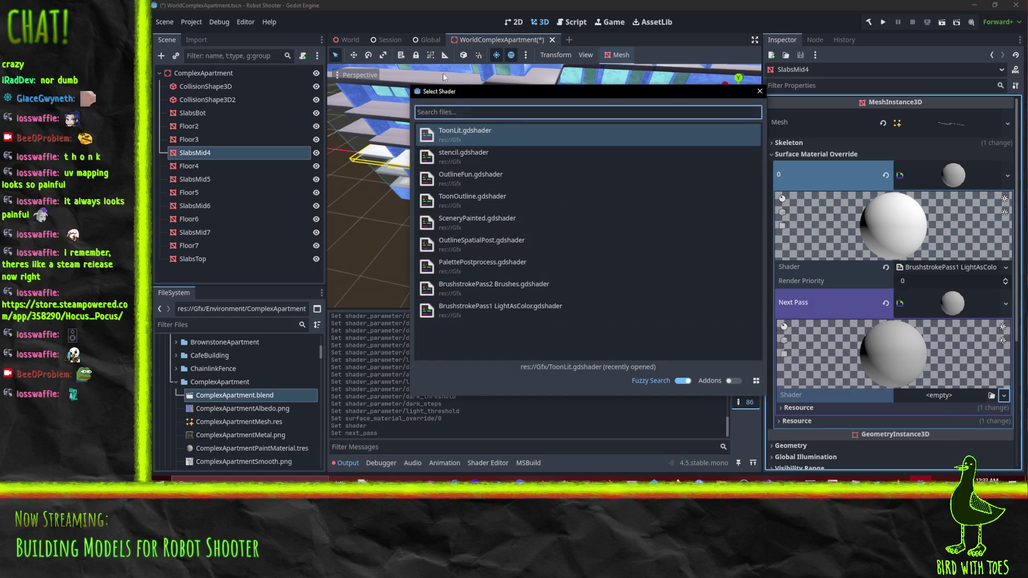
click(485, 288)
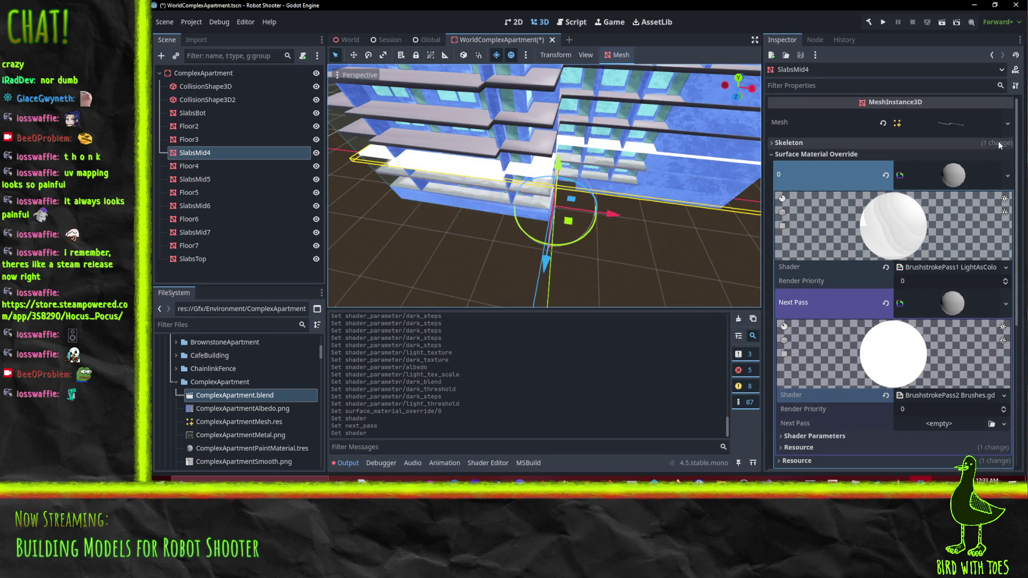
Save SlabsMid4's surface material as its own SlabsMid .tres resource file.
click(1007, 123)
click(966, 417)
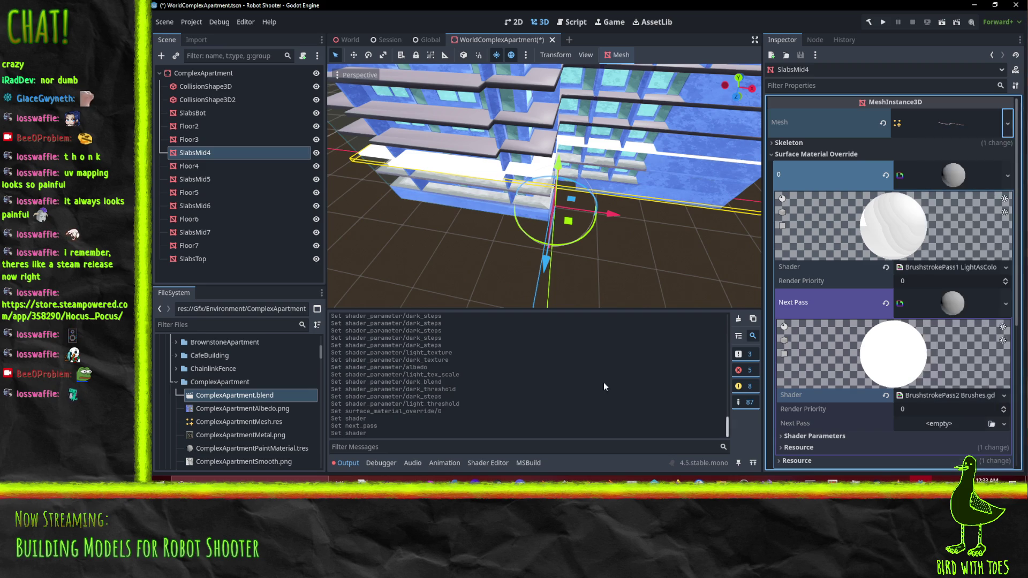
click(1008, 175)
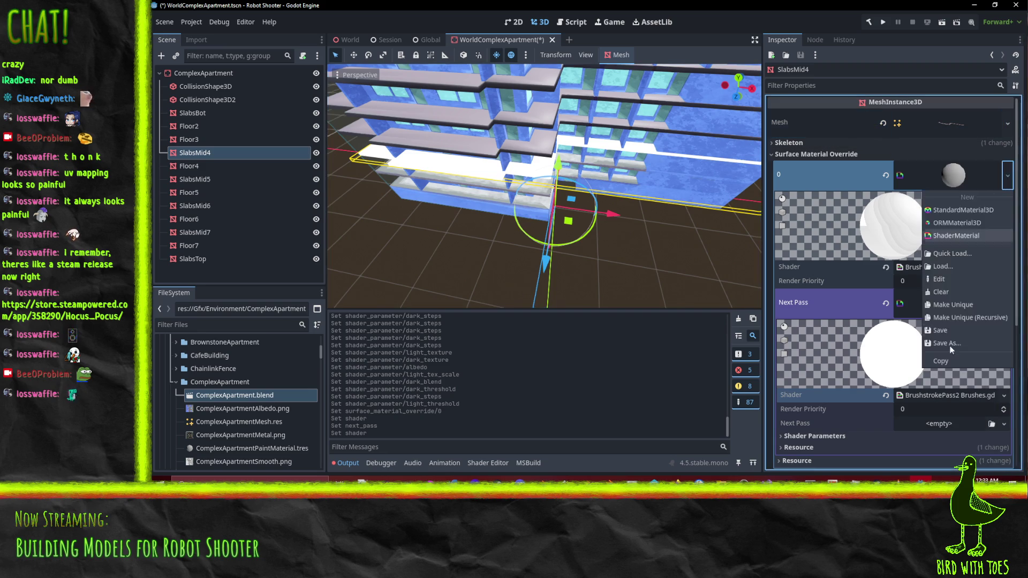
click(954, 344)
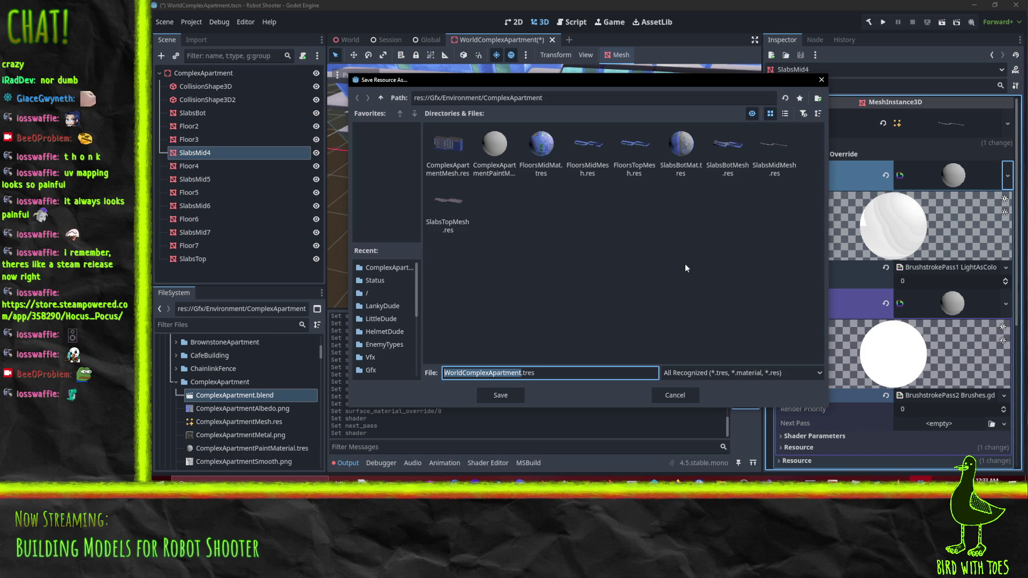
text(SlabsMidMa)
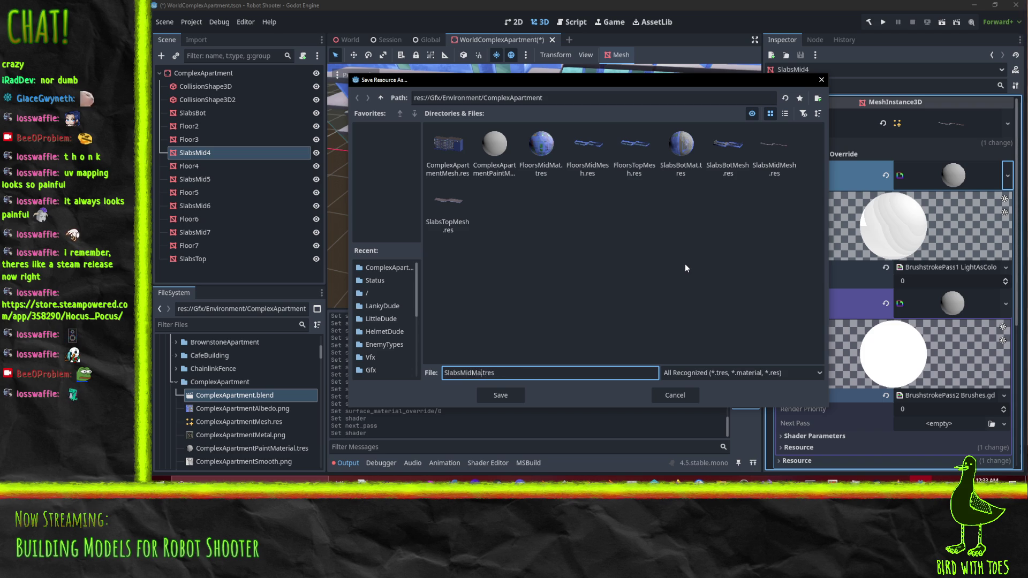
key(Return)
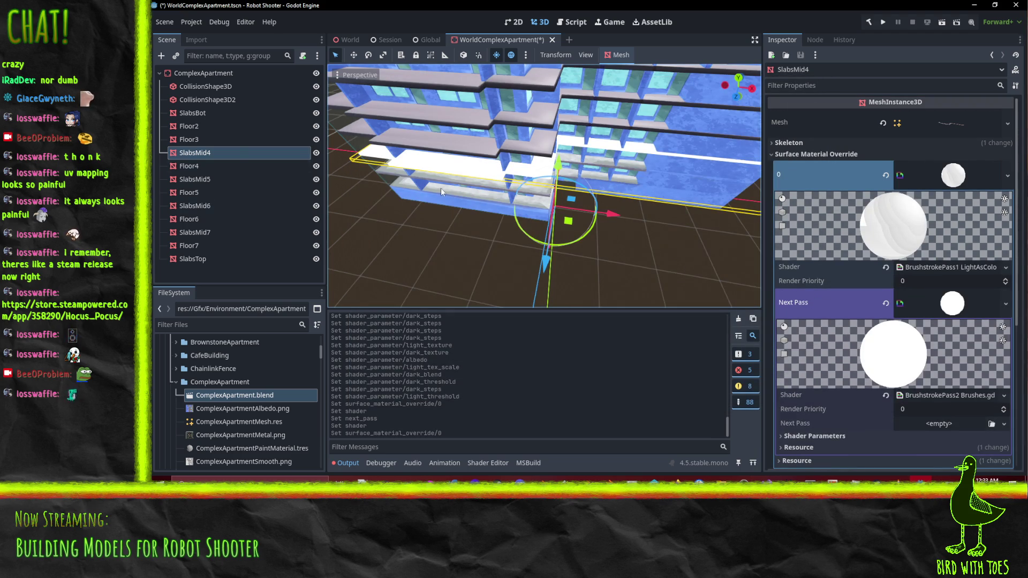
Select SlabsMid5–SlabsMid7 and set their Surface Material Override 0 to SlabsMidMat.
click(209, 180)
ctrl+click(201, 206)
ctrl+click(201, 233)
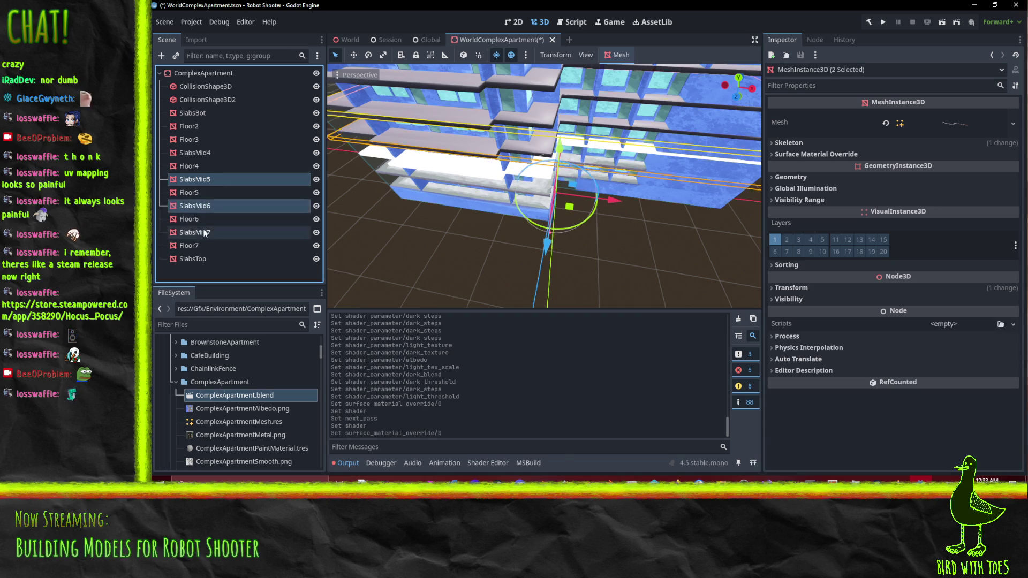
click(868, 154)
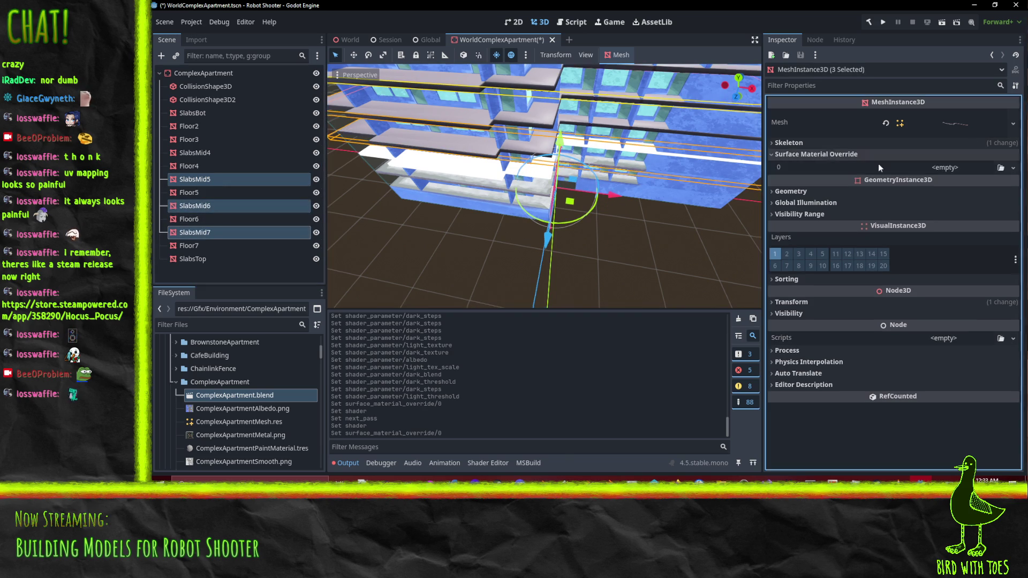
click(1013, 167)
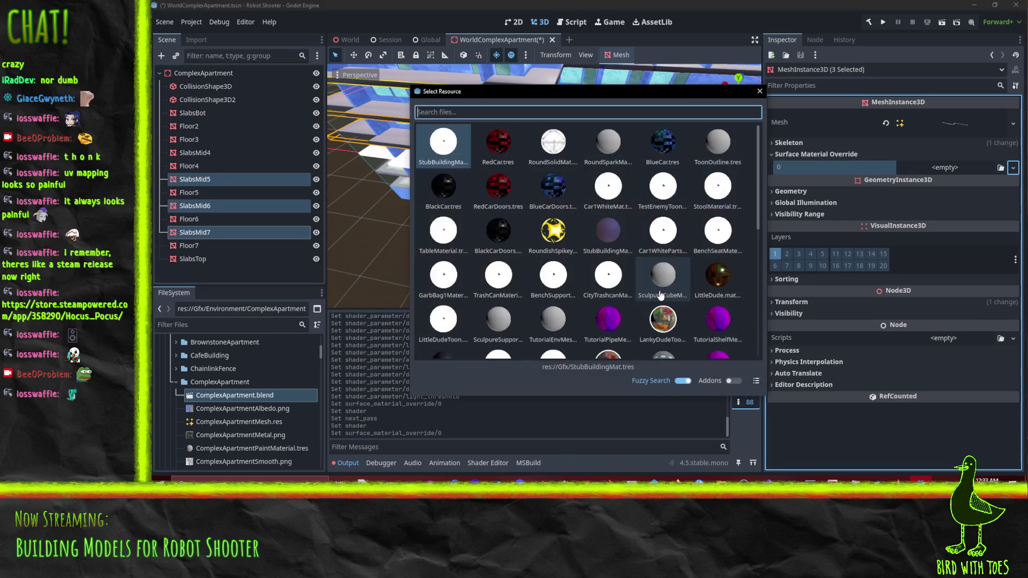
text(slabs)
double_click(498, 142)
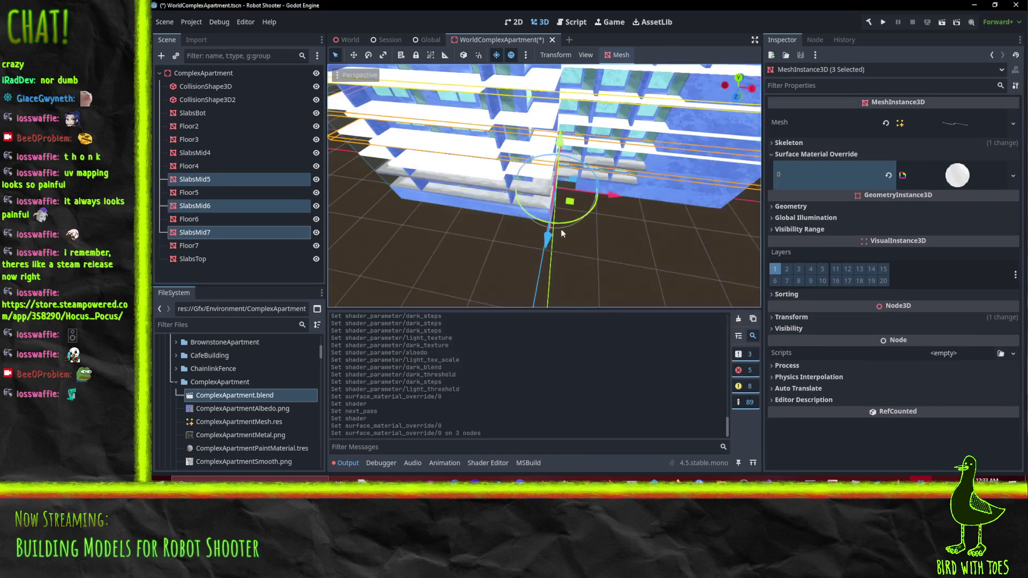
Set the next pass's Light Texture shader parameter to HighlightStroke.png.
click(958, 176)
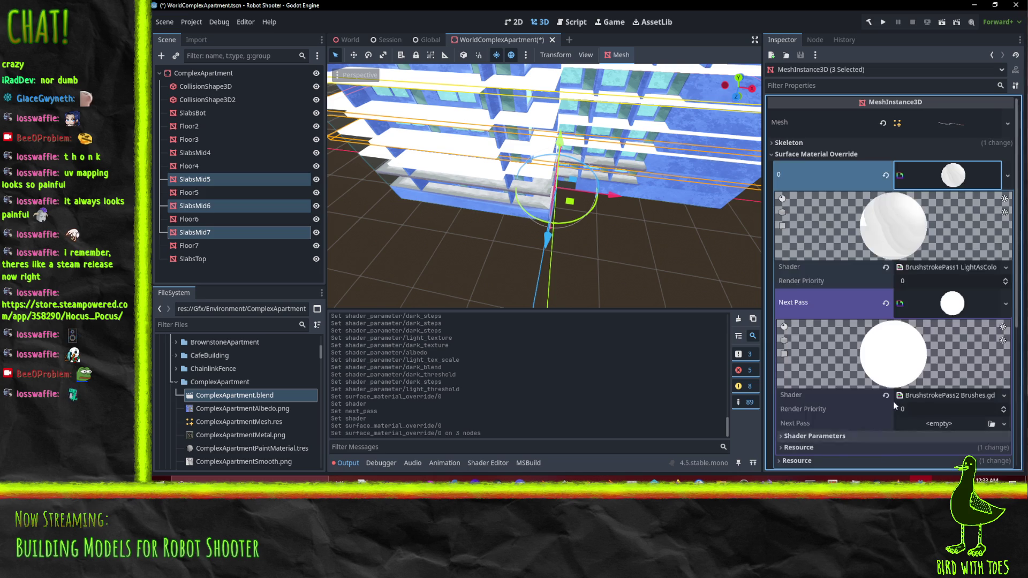
scroll(921, 344, down, 2)
click(836, 296)
scroll(951, 359, down, 4)
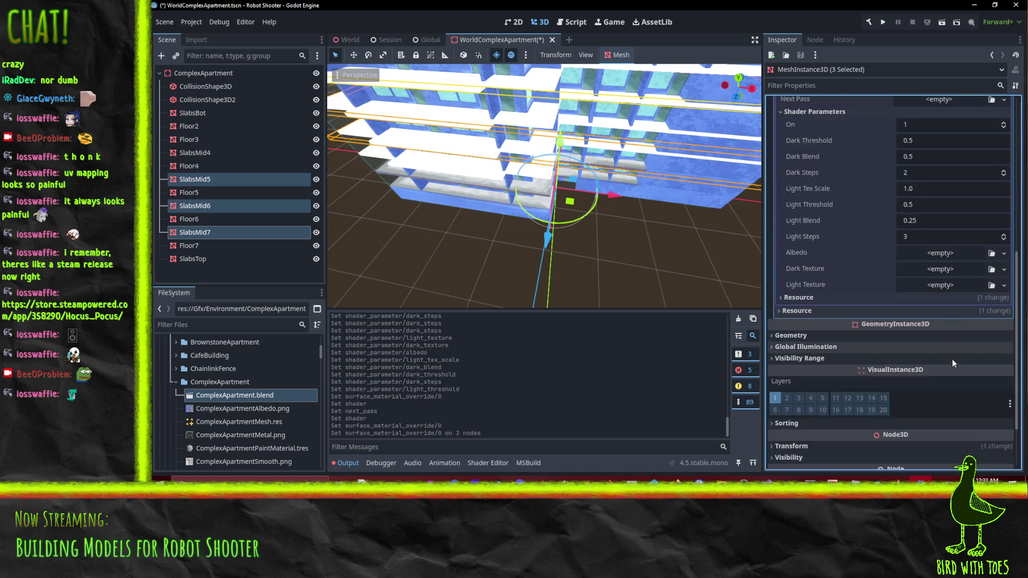
click(1007, 285)
click(929, 456)
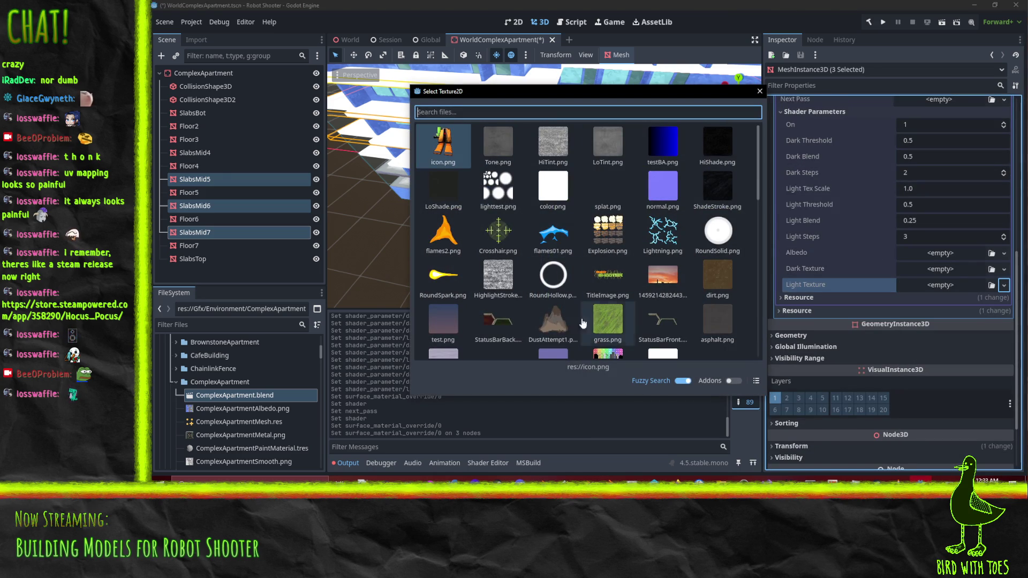
double_click(507, 281)
Assign ShadeStroke.png as Dark Texture and SlabsMidAlbedo as Albedo.
click(1004, 272)
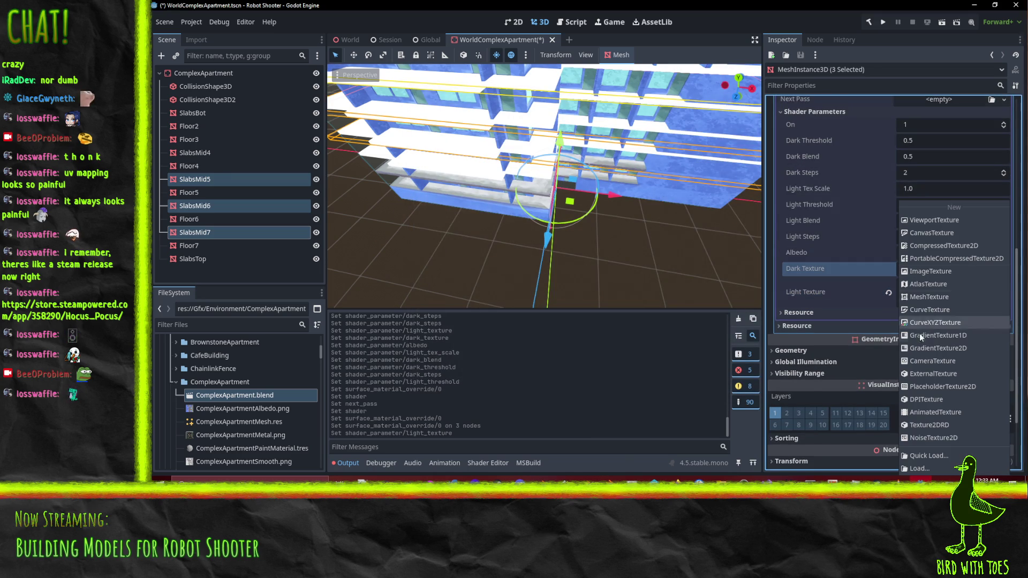
click(927, 458)
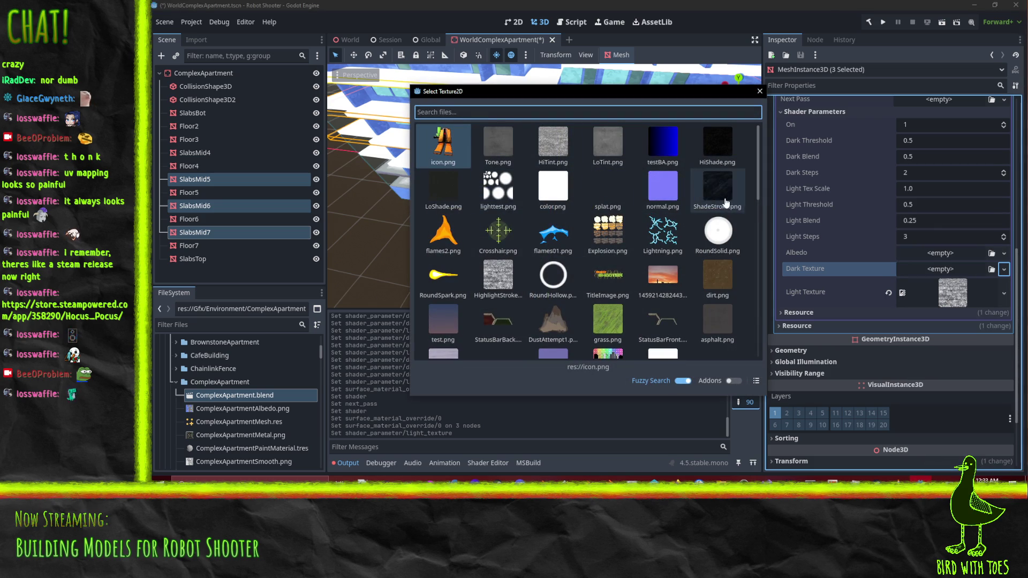
double_click(717, 187)
click(1003, 256)
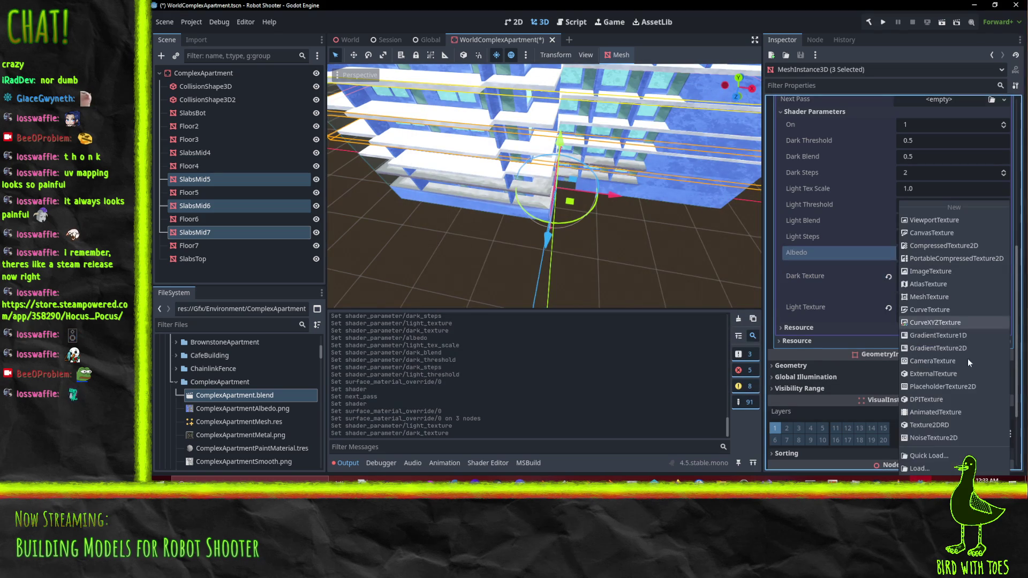
click(934, 455)
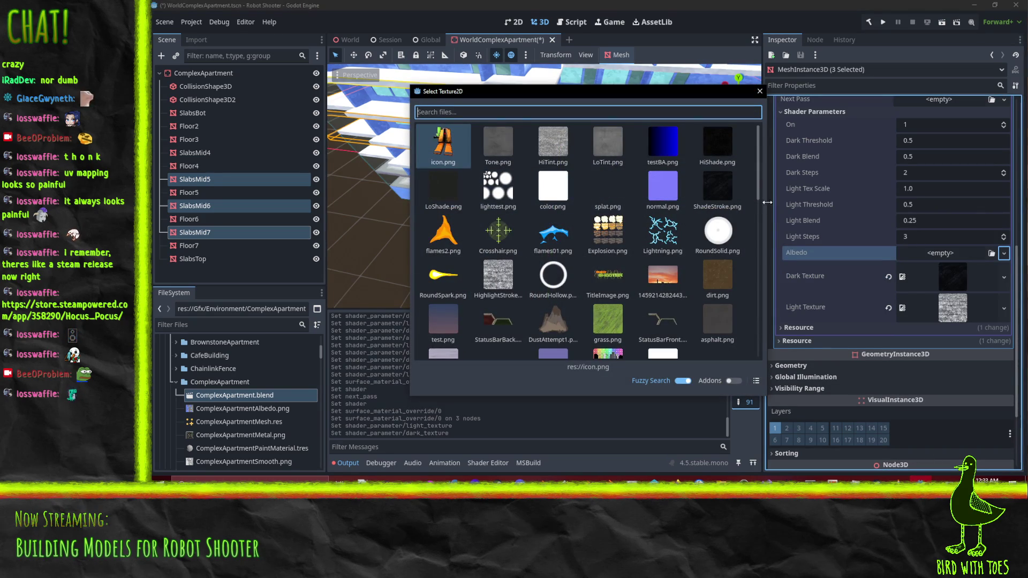
text(slabs)
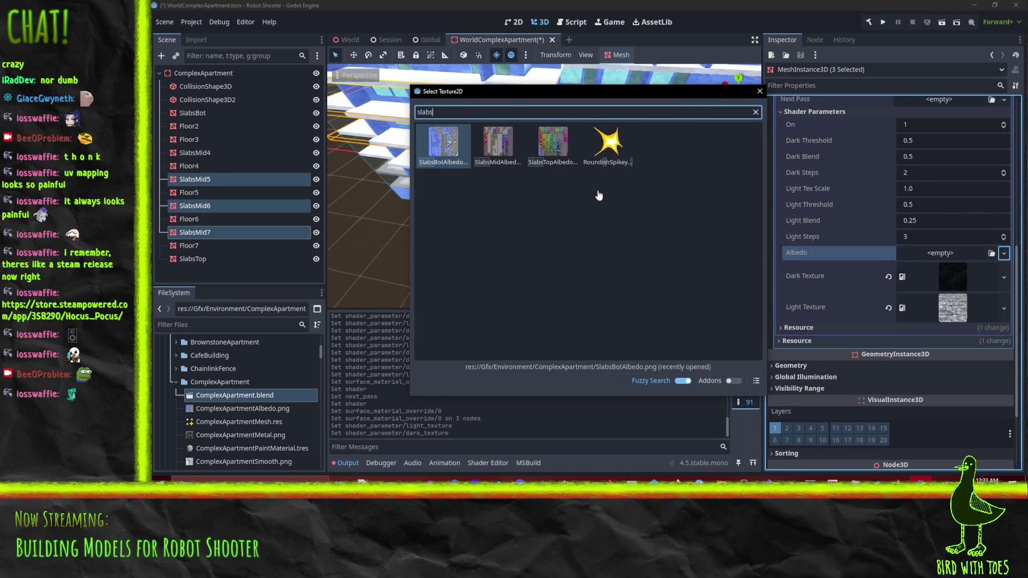
click(493, 151)
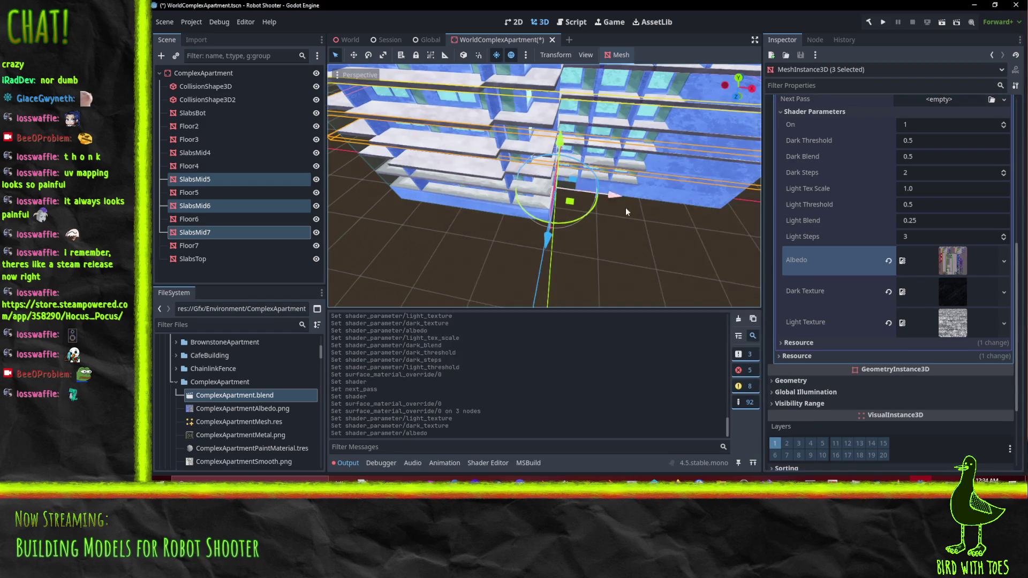
click(920, 293)
Save the scene and review the override material's shader settings.
key(ctrl+s)
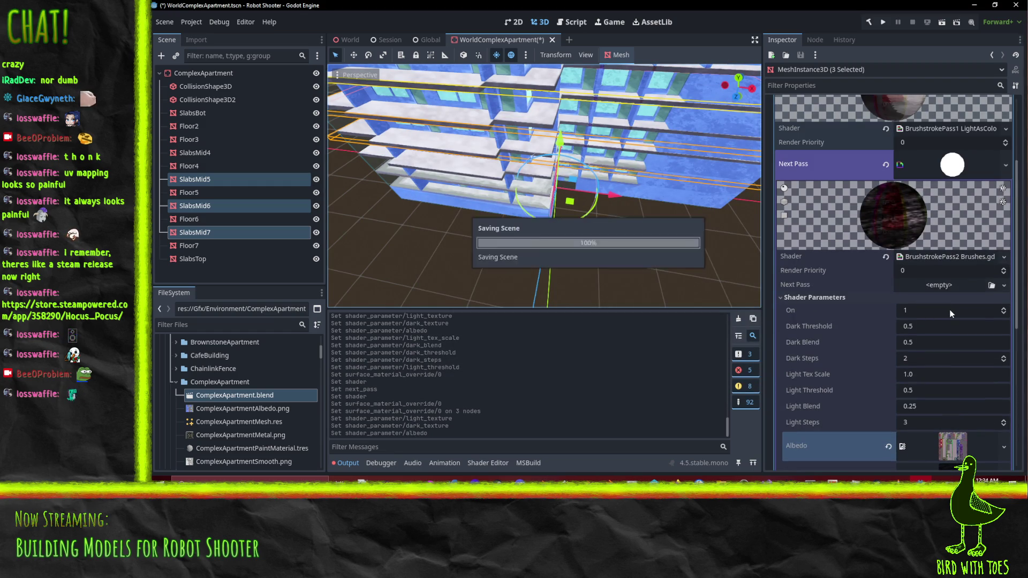
scroll(939, 333, down, 2)
scroll(947, 297, up, 10)
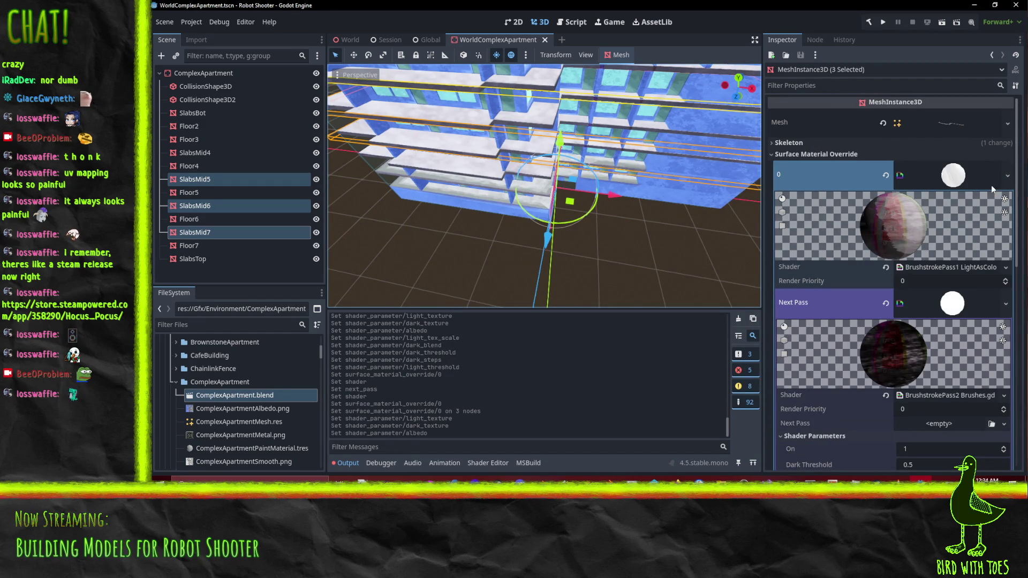
scroll(926, 311, down, 5)
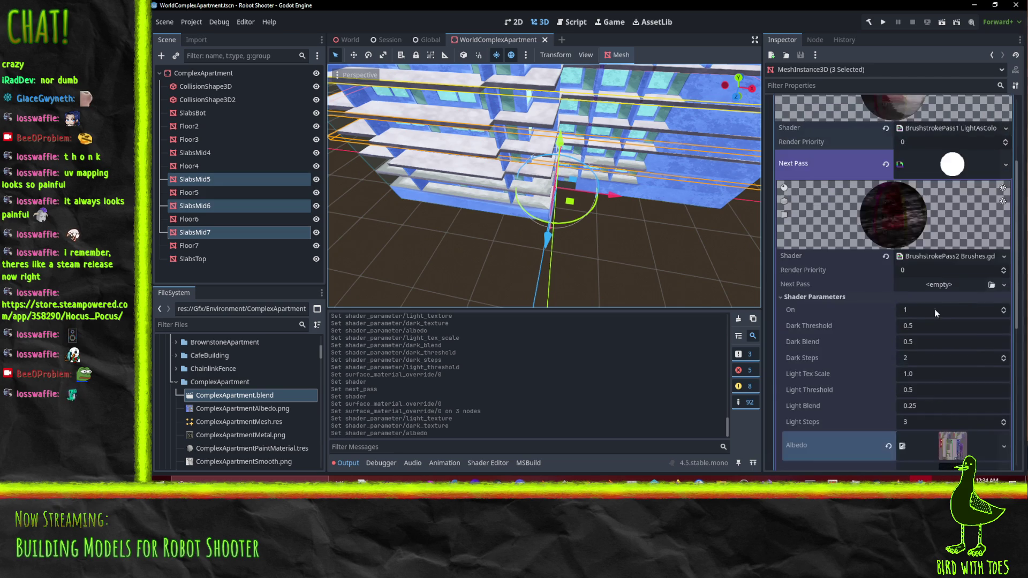
scroll(992, 276, up, 3)
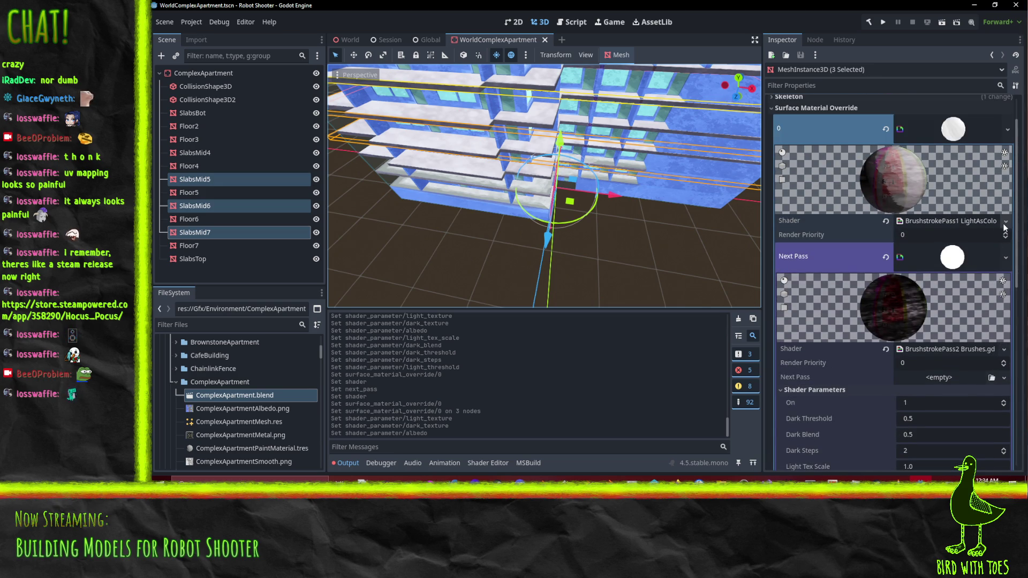
click(1005, 221)
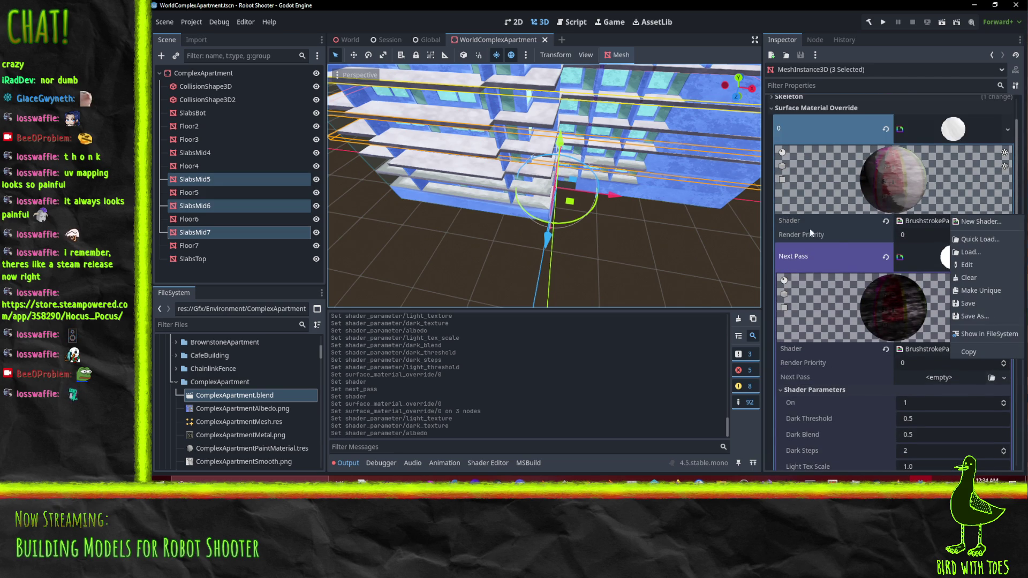
scroll(840, 232, up, 3)
right_click(960, 171)
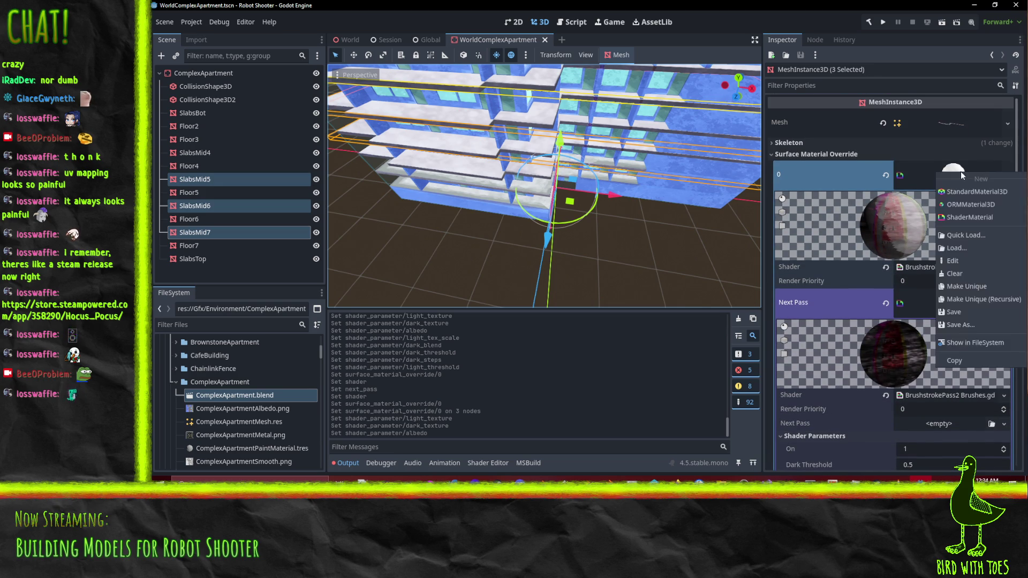
click(958, 314)
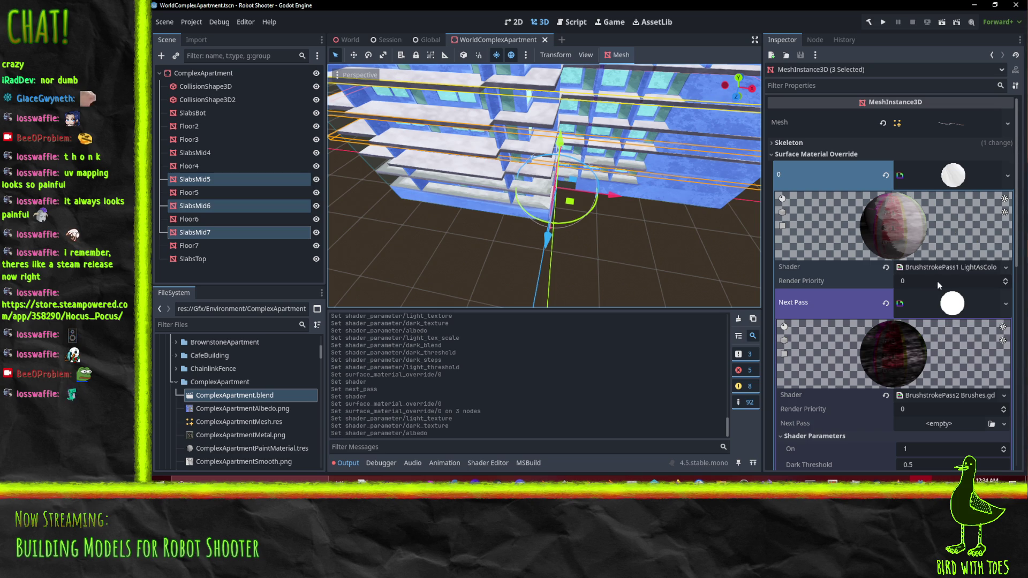
scroll(908, 273, down, 5)
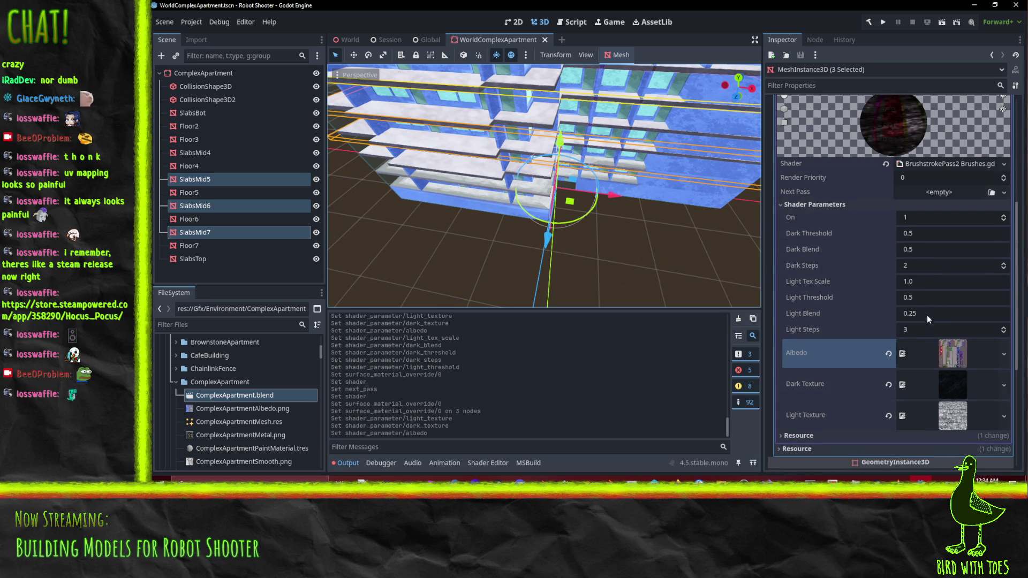
Set Light Threshold to 0.75 and Dark Steps to 3.
click(935, 301)
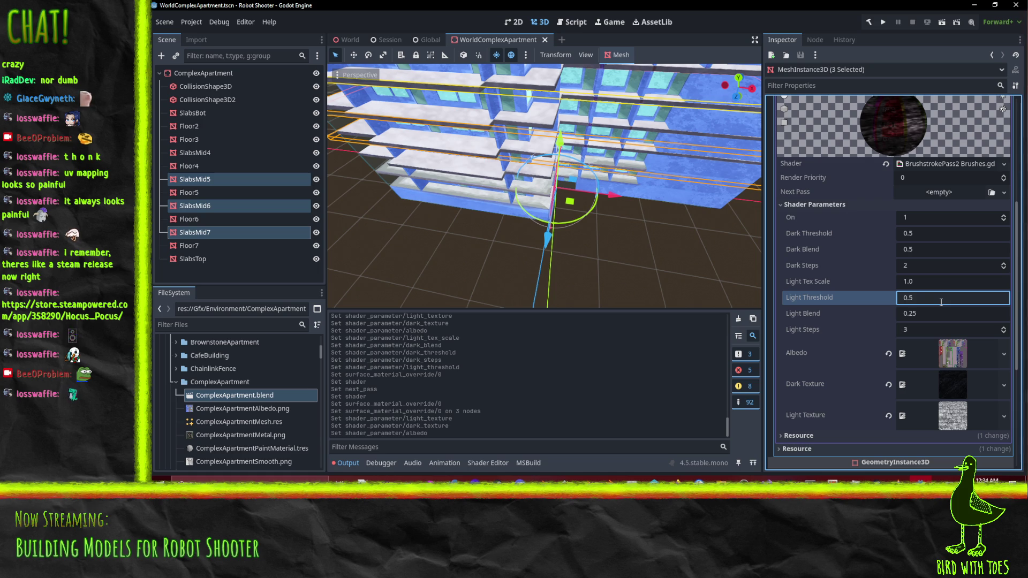
text(0.75)
key(Return)
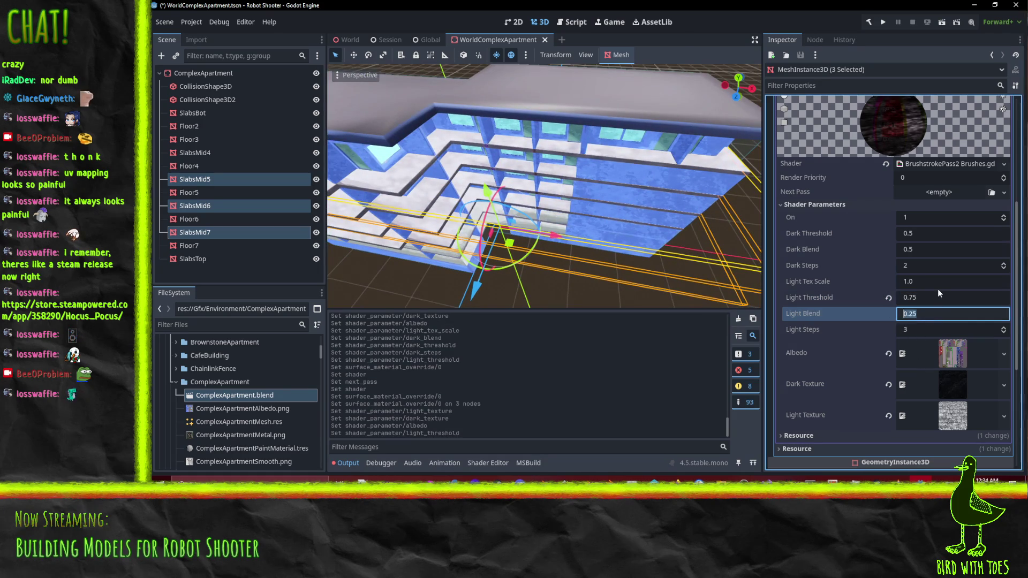
click(931, 268)
click(931, 268)
text(3)
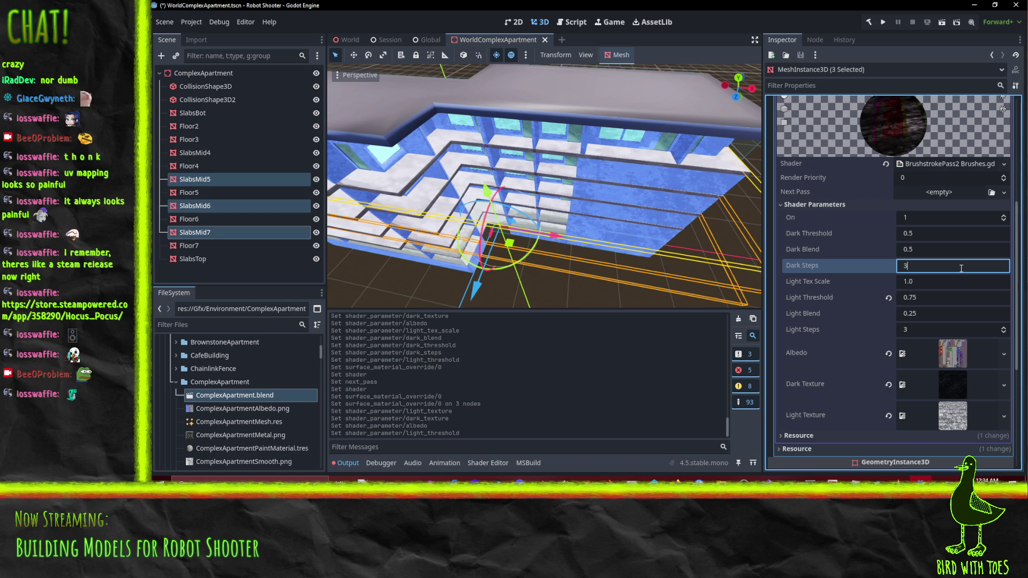
key(Return)
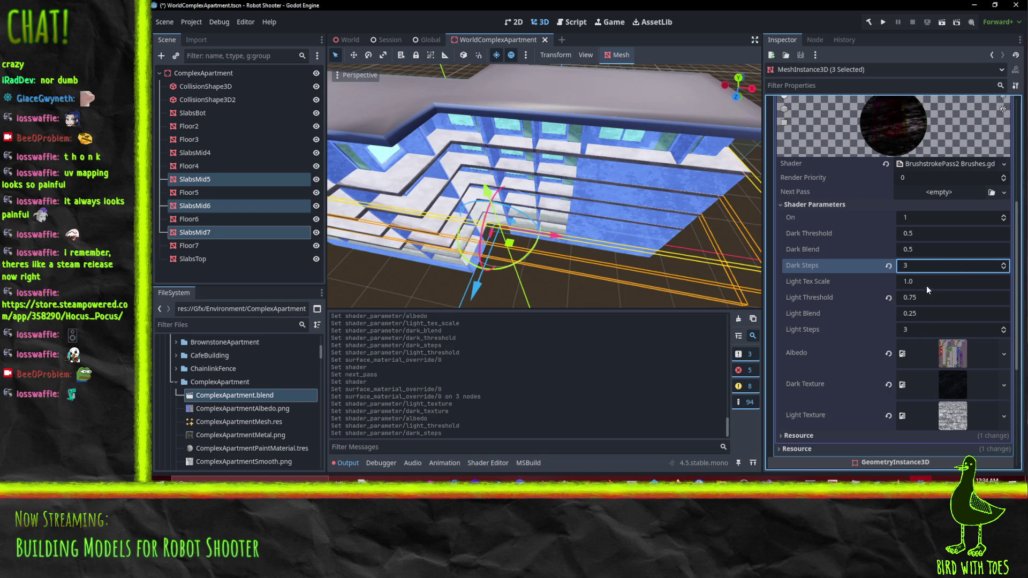
Set Light Tex Scale to 2.0 and Dark Blend to 0.25, then save the scene.
click(932, 282)
text(2)
key(Return)
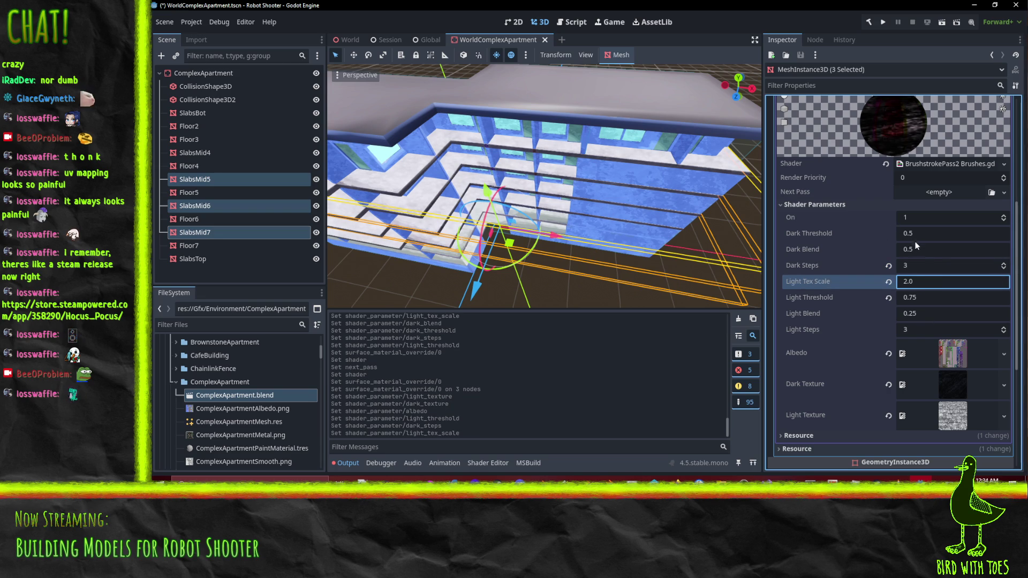
click(924, 250)
text(2)
key(Return)
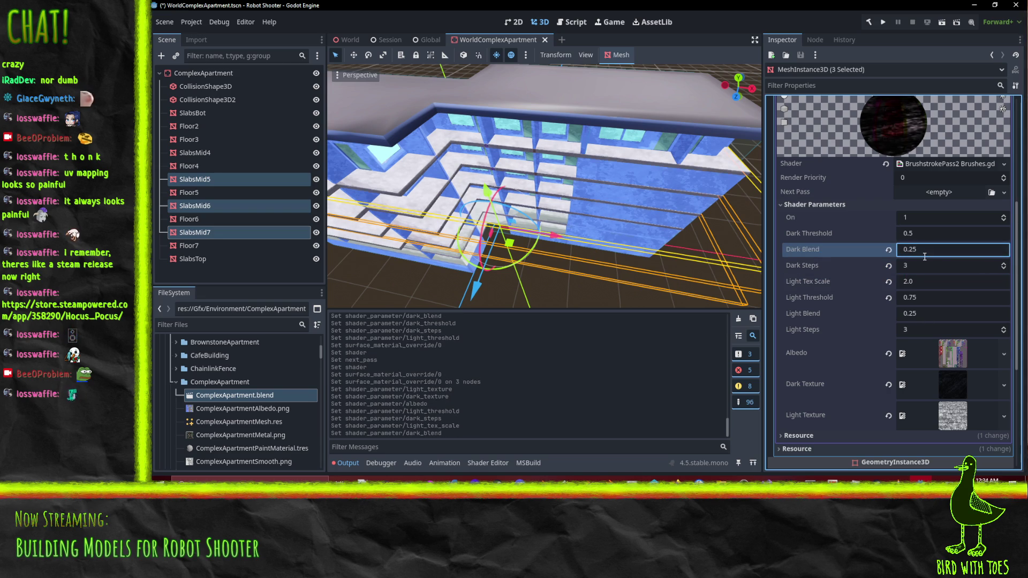
mouse_move(482, 187)
mouse_down()
mouse_move(432, 179)
mouse_move(517, 109)
mouse_move(599, 232)
mouse_move(584, 201)
mouse_move(474, 156)
mouse_up()
key(ctrl+s)
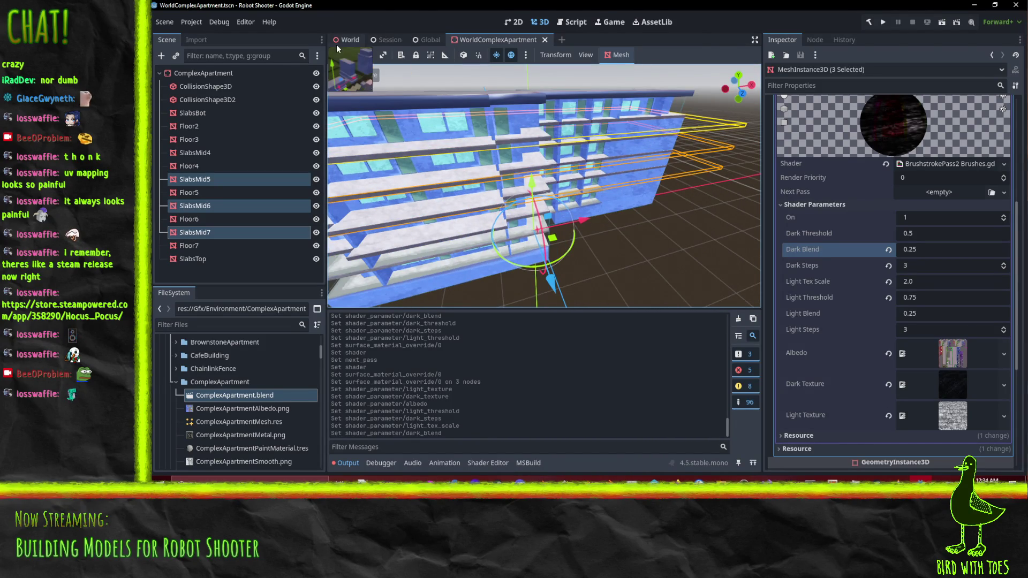
click(350, 40)
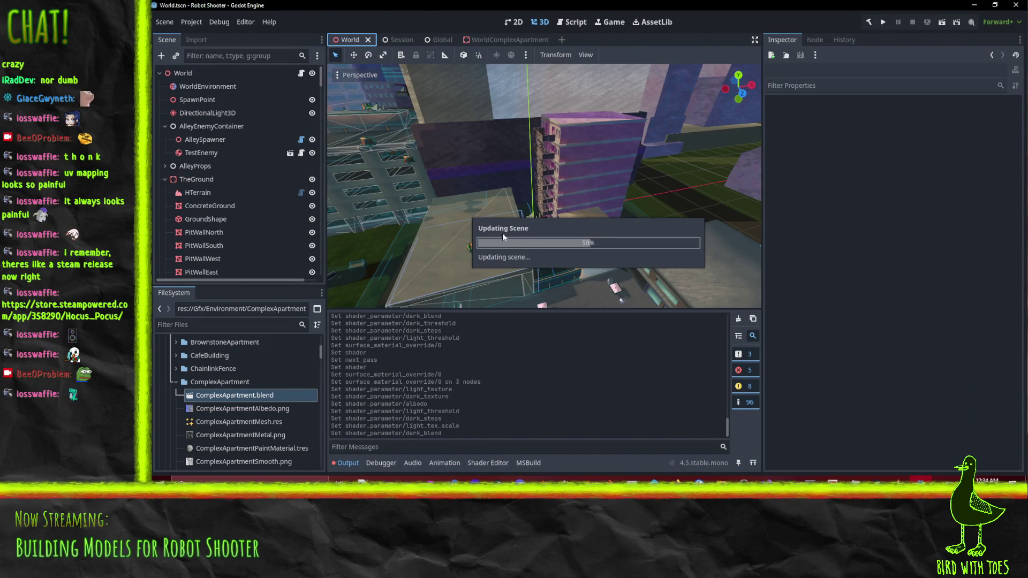
scroll(455, 172, up, 5)
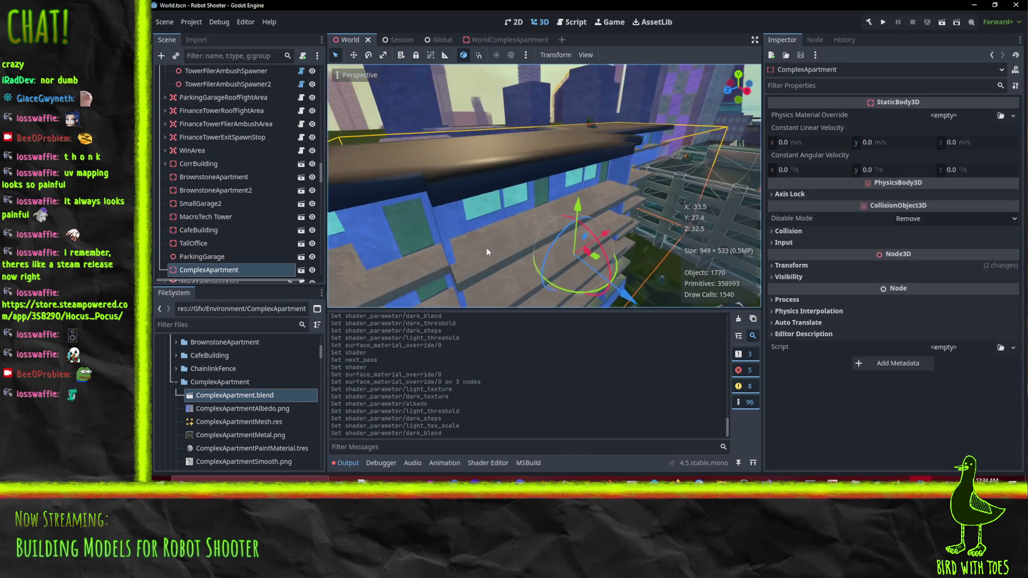
mouse_move(514, 240)
mouse_down()
mouse_move(573, 175)
mouse_move(556, 155)
mouse_move(533, 159)
mouse_move(497, 298)
mouse_move(489, 73)
mouse_move(481, 300)
mouse_move(486, 260)
mouse_move(514, 262)
mouse_up()
scroll(557, 153, up, 5)
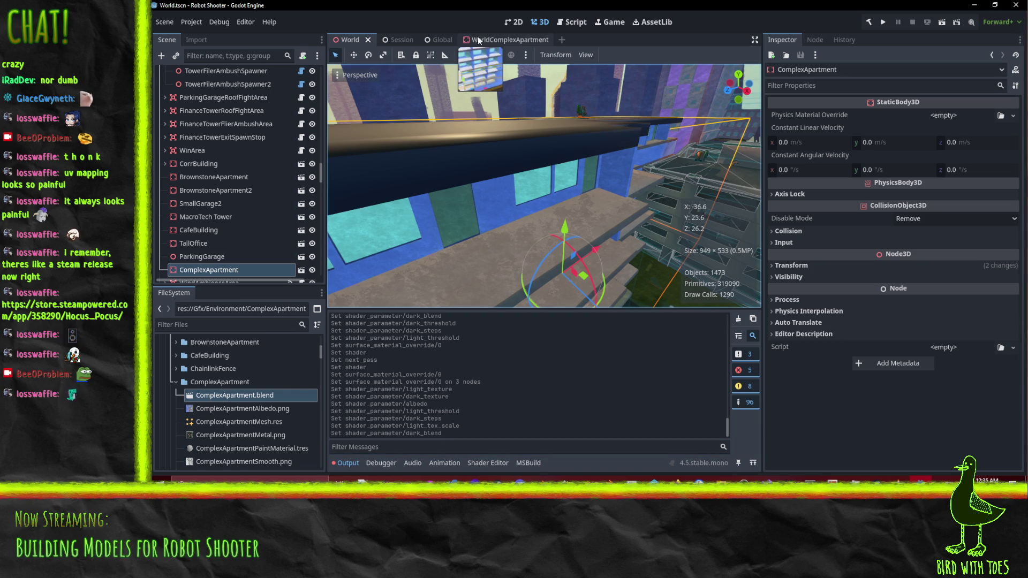
click(509, 40)
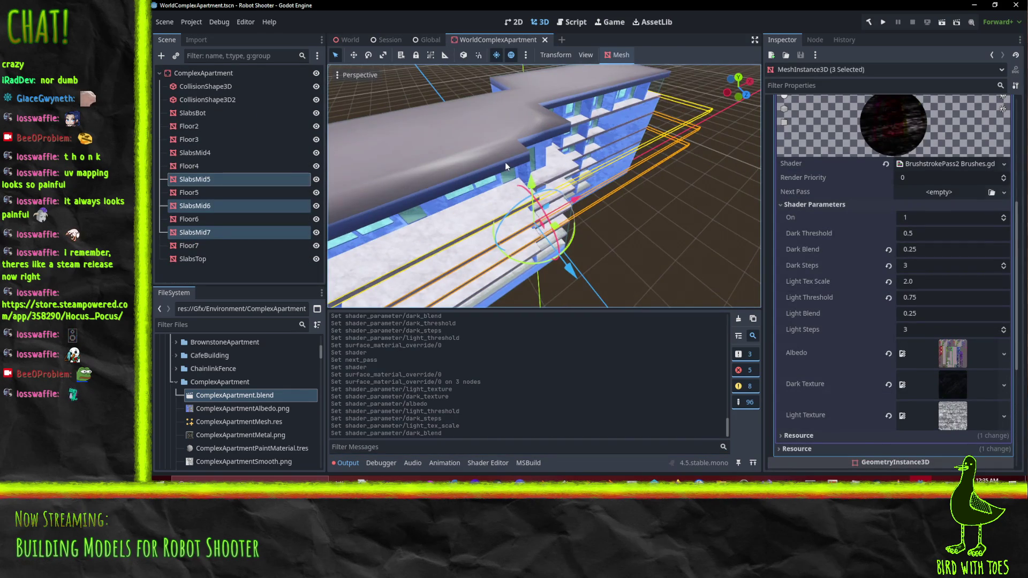
scroll(505, 162, up, 3)
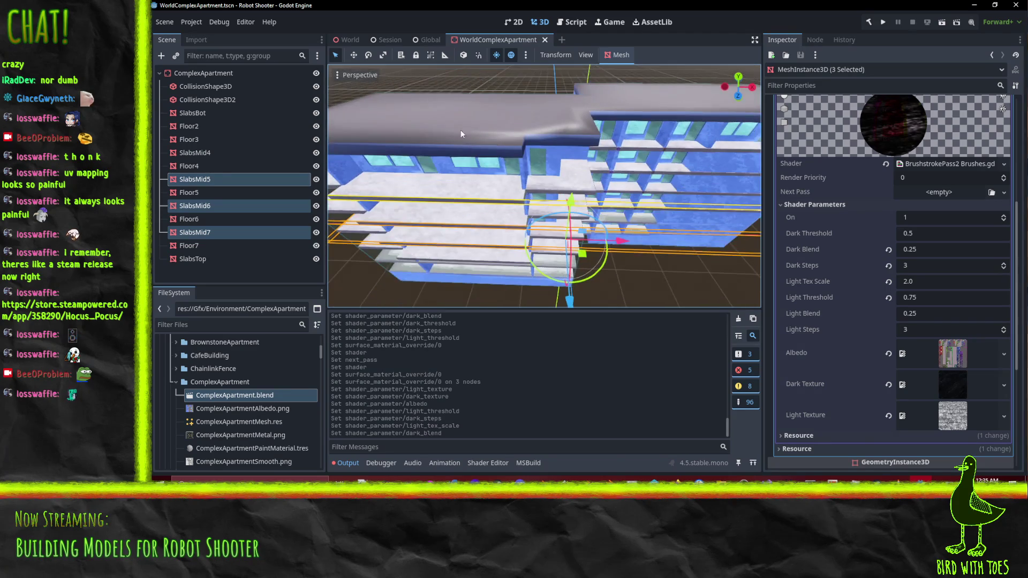
click(203, 259)
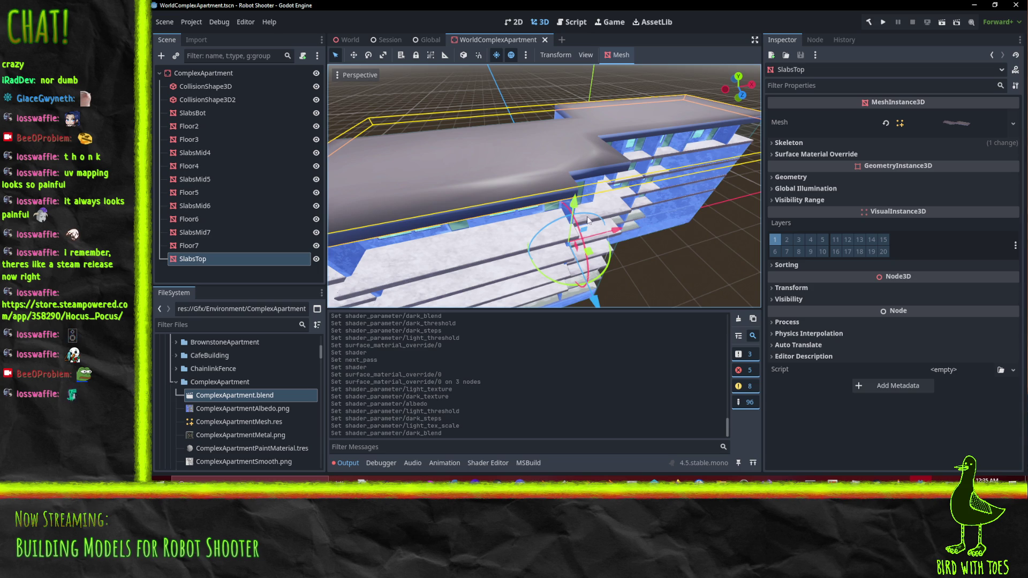
Give SlabsTop a new ShaderMaterial override using the BrushstrokePass1 shader.
drag(533, 204, 567, 193)
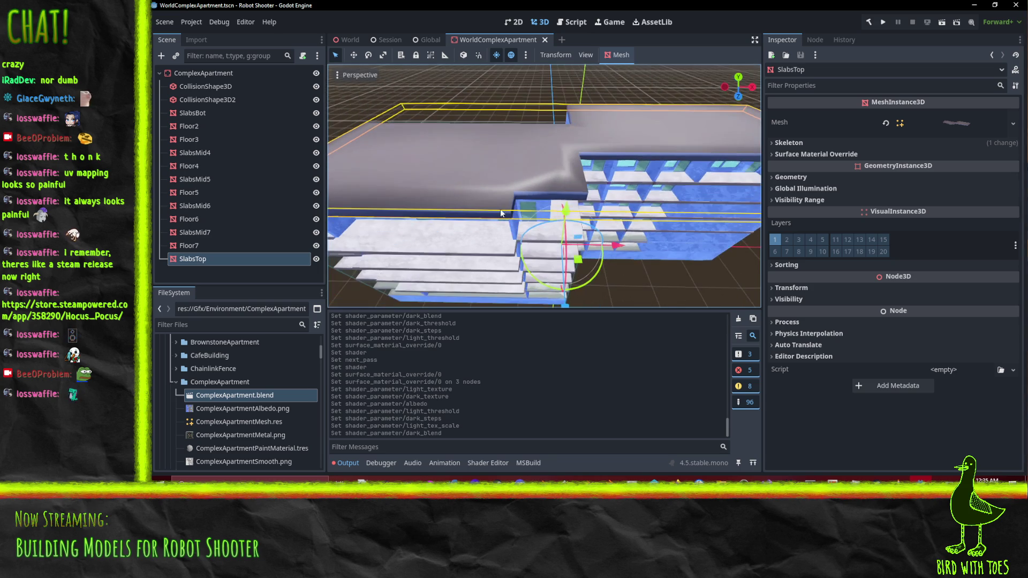
click(814, 154)
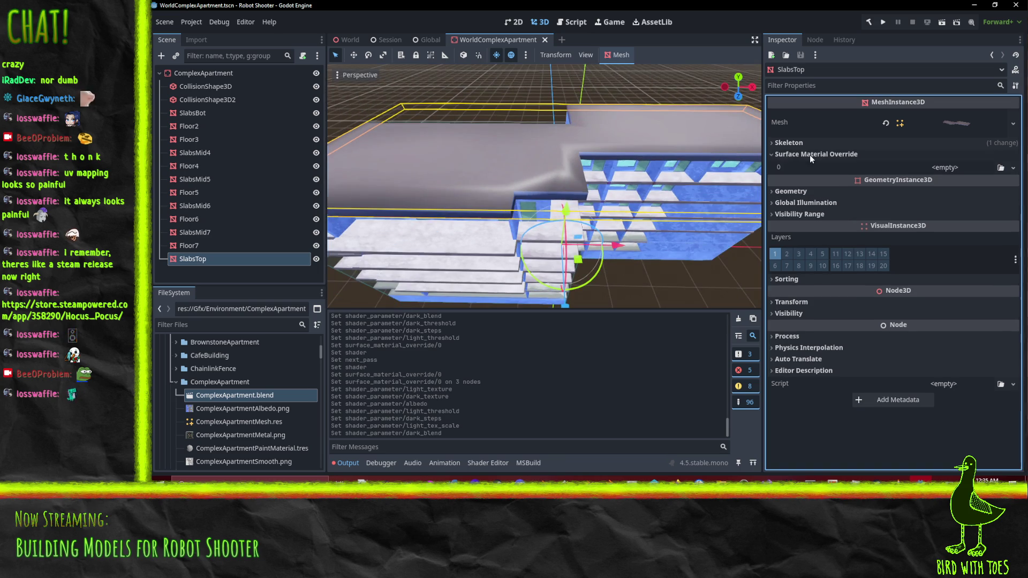
click(1000, 167)
click(760, 91)
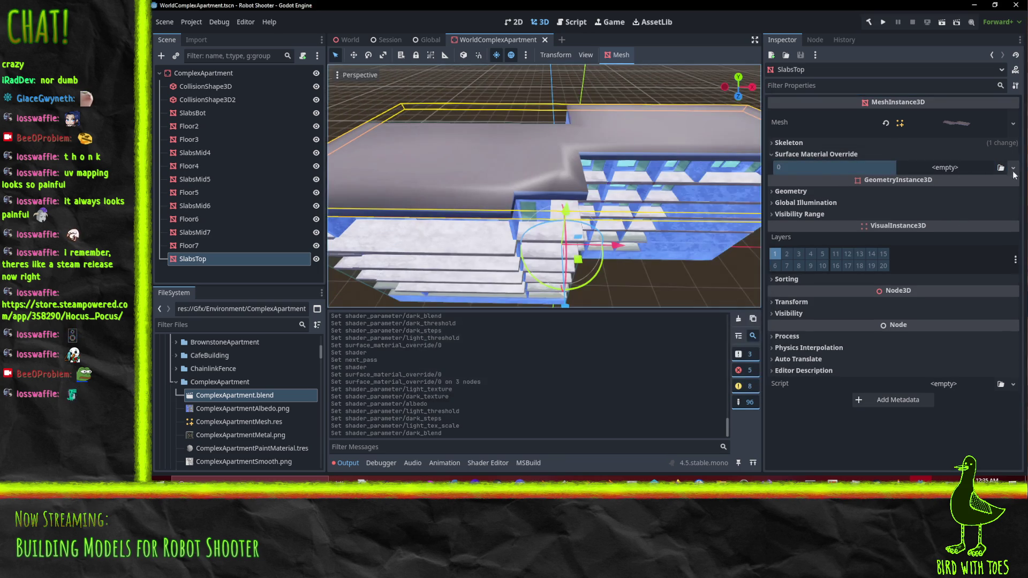
click(1013, 168)
click(948, 220)
click(955, 175)
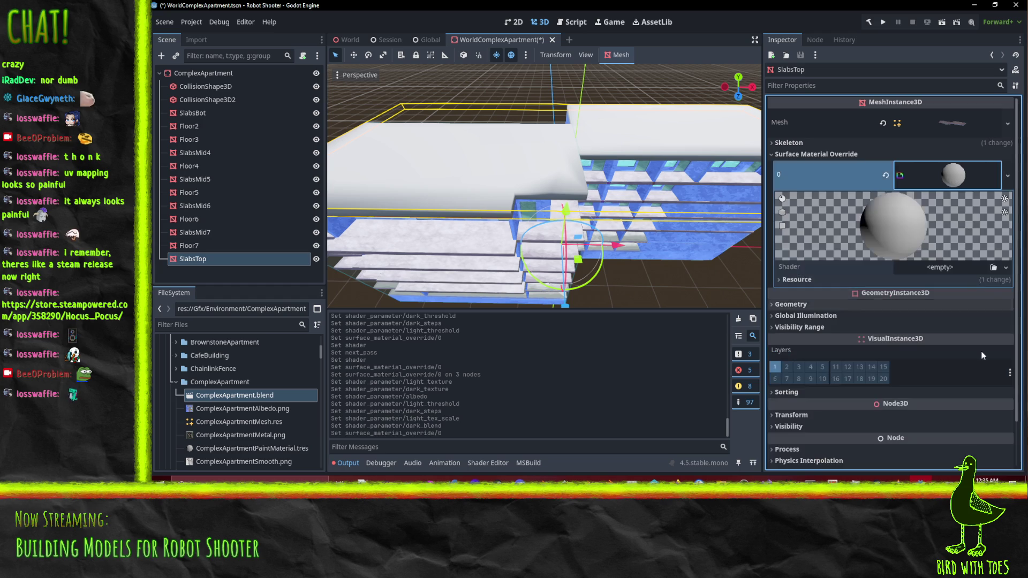
click(1005, 268)
click(979, 301)
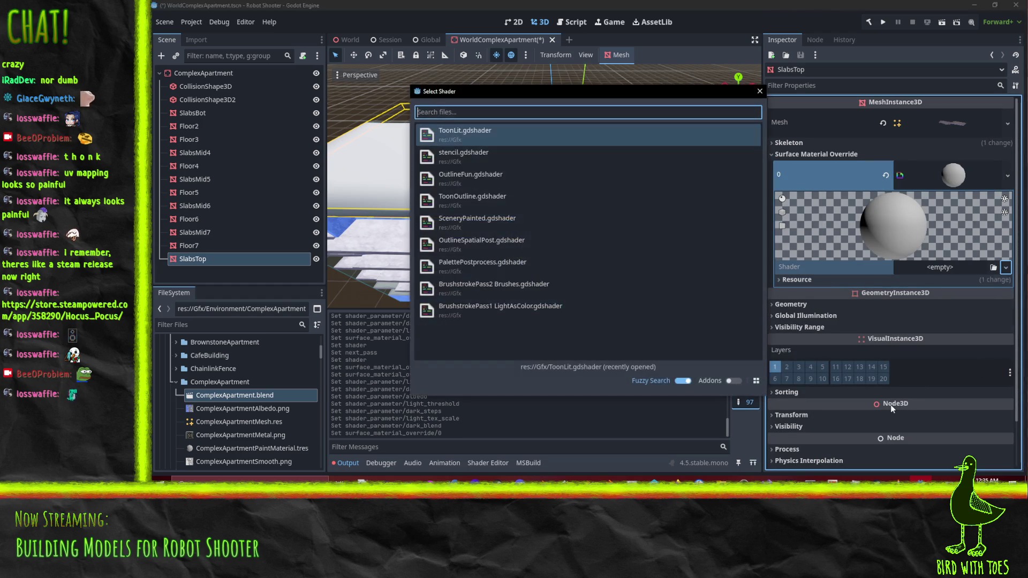
key(Return)
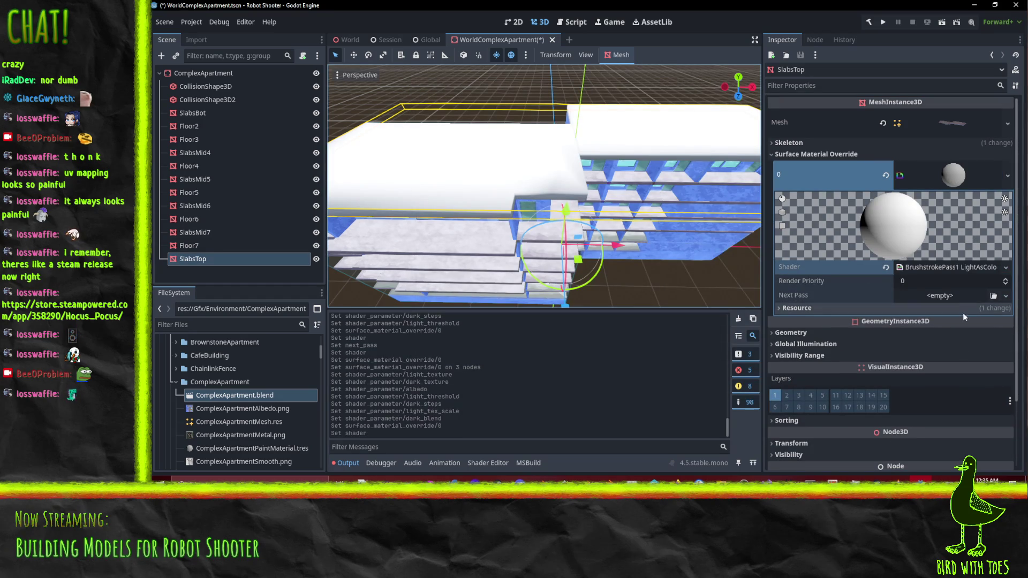
Add a Next Pass ShaderMaterial using the BrushstrokePass2 Brushes shader.
click(1005, 296)
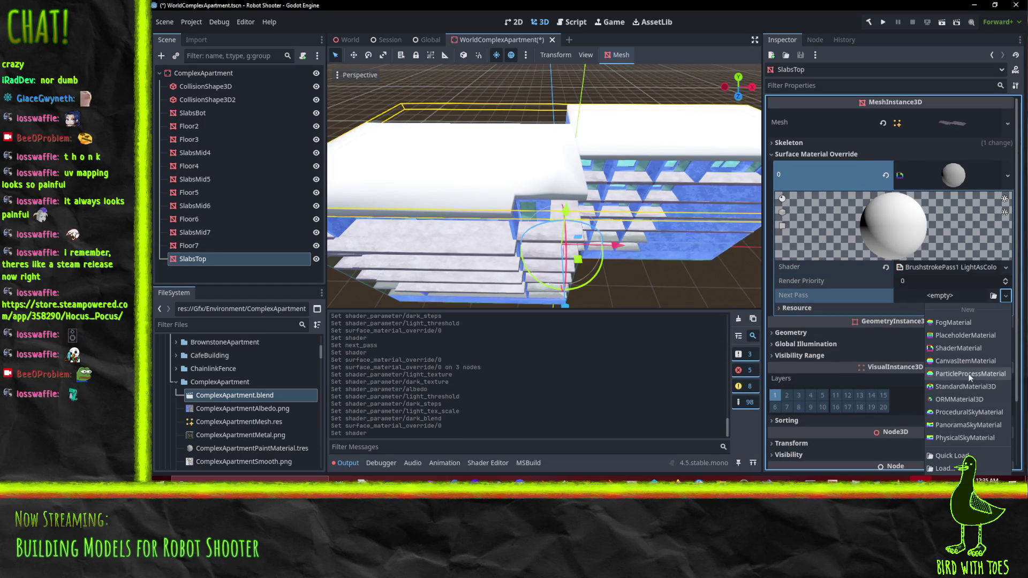
click(966, 350)
click(971, 303)
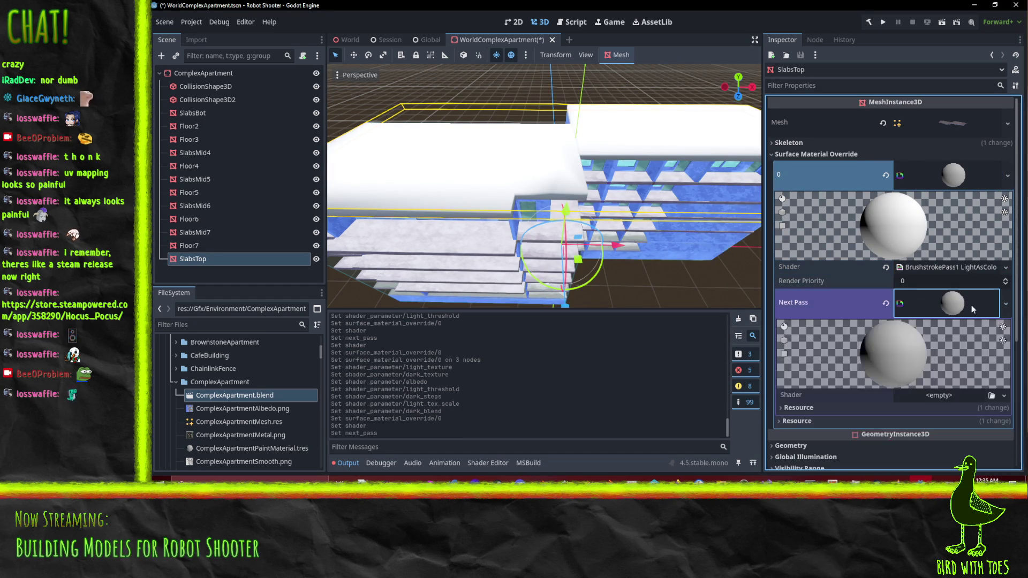
scroll(971, 359, down, 3)
click(1005, 304)
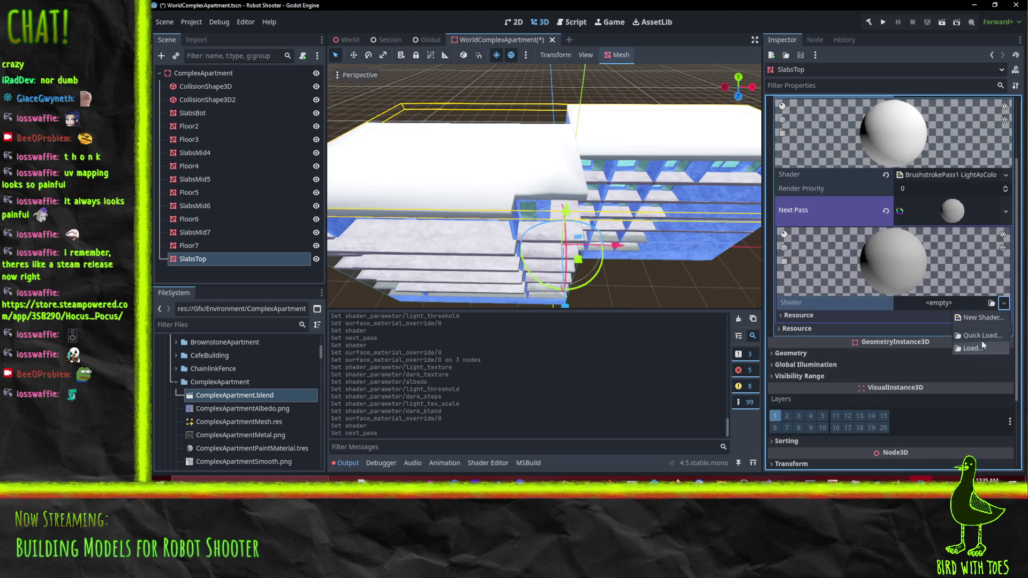
click(982, 340)
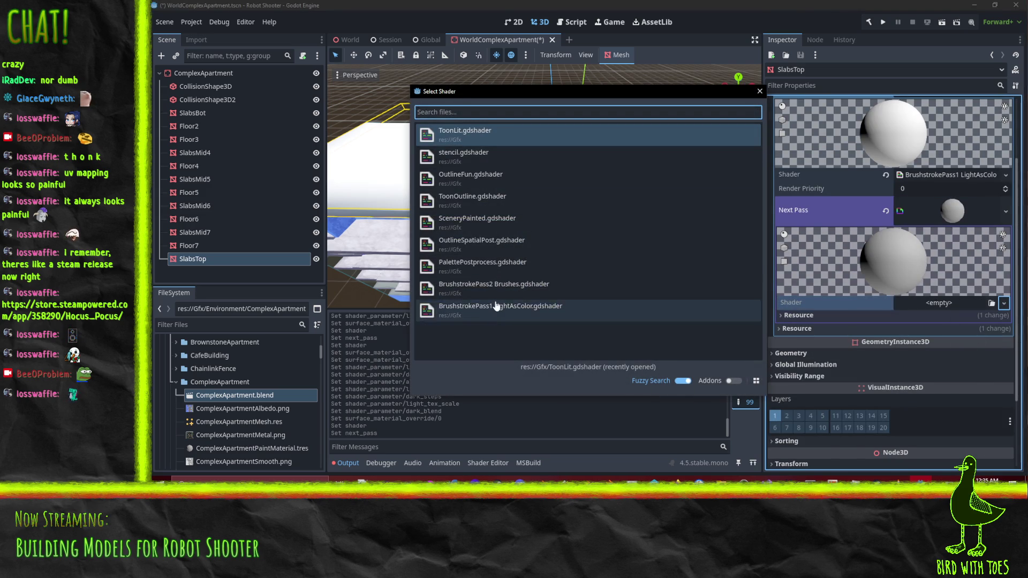
click(493, 288)
Save the scene and save the material as SlabsTopMat.tres.
scroll(1008, 192, up, 3)
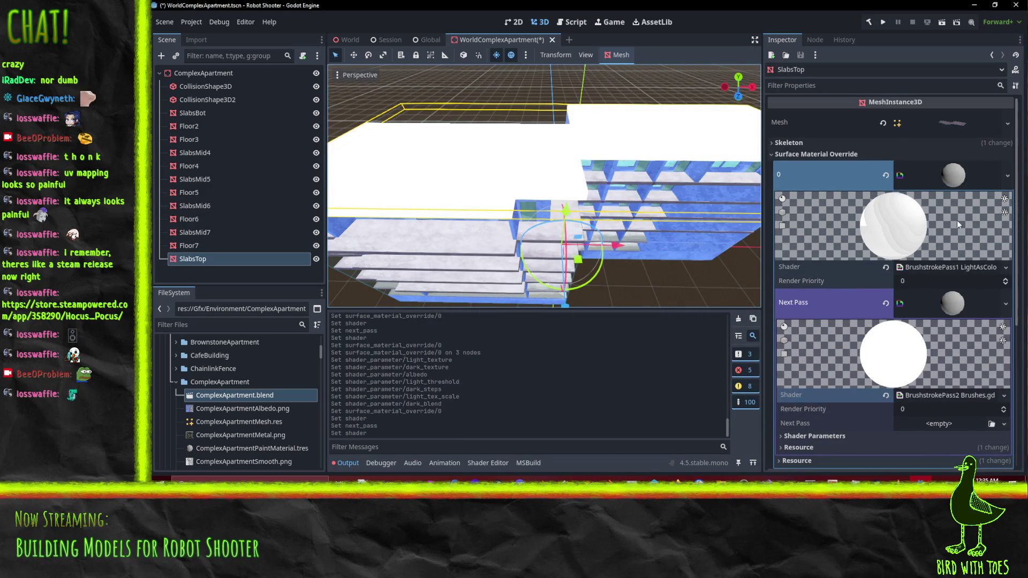
click(1007, 175)
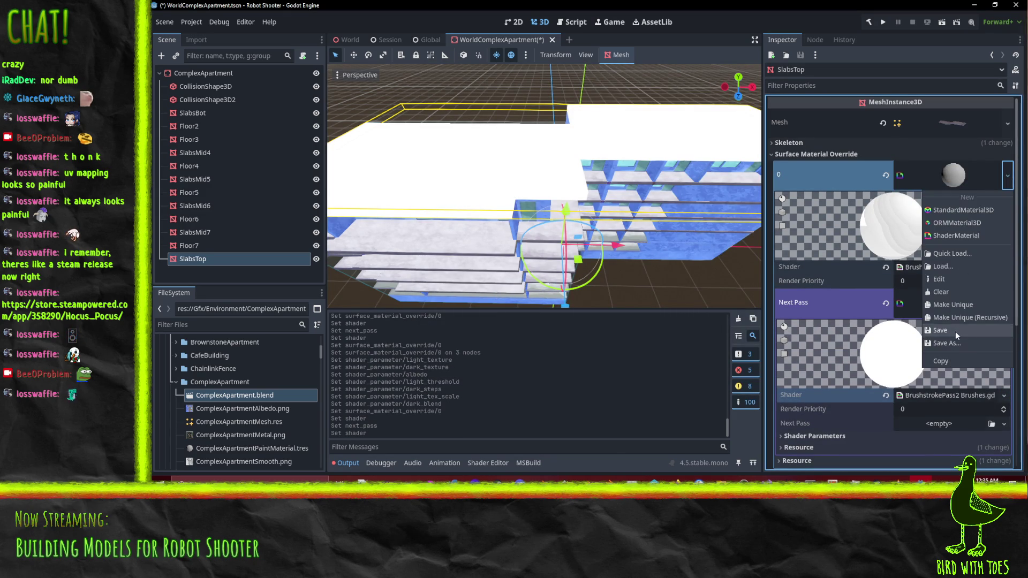
click(955, 332)
click(1008, 175)
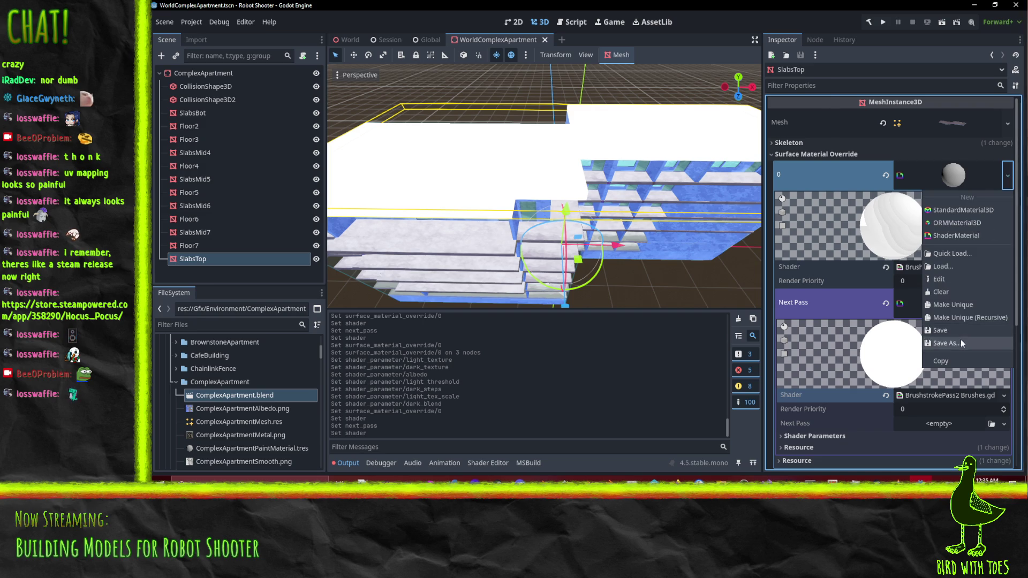
click(946, 344)
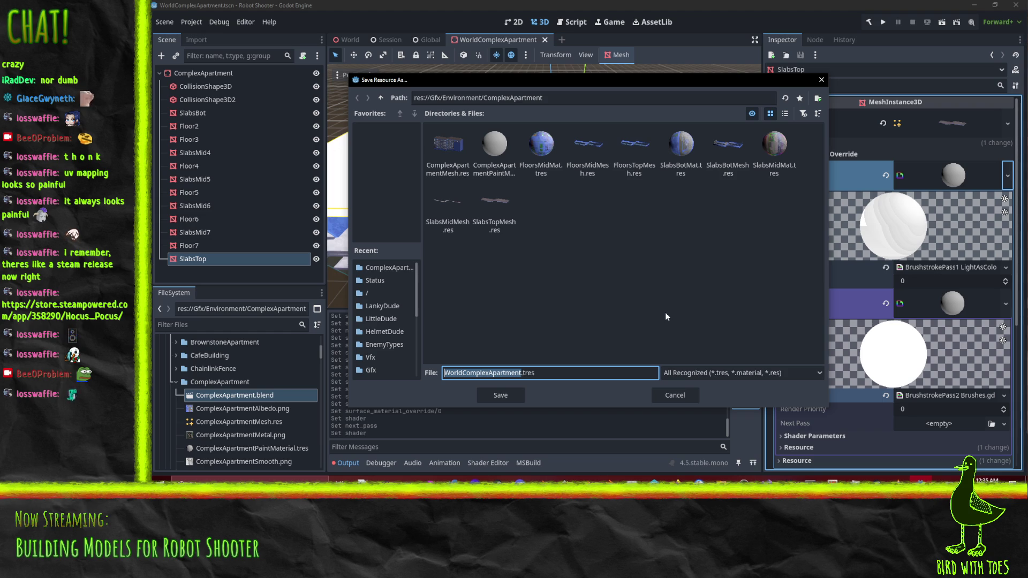
text(SlabsTopMat)
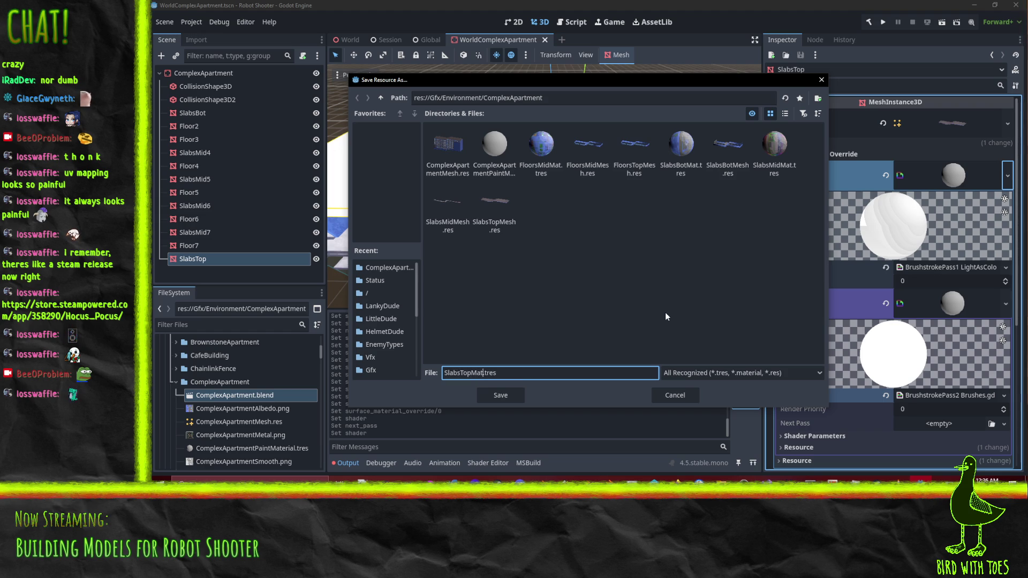
click(508, 395)
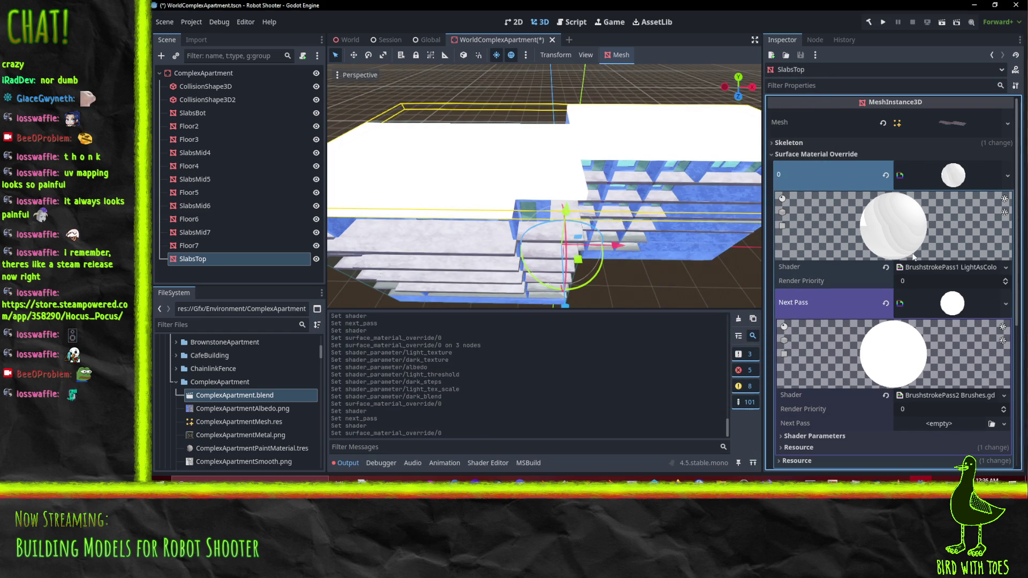
Set the brush pass's Light Texture to the HighlightStroke image.
scroll(915, 279, down, 3)
scroll(917, 294, up, 2)
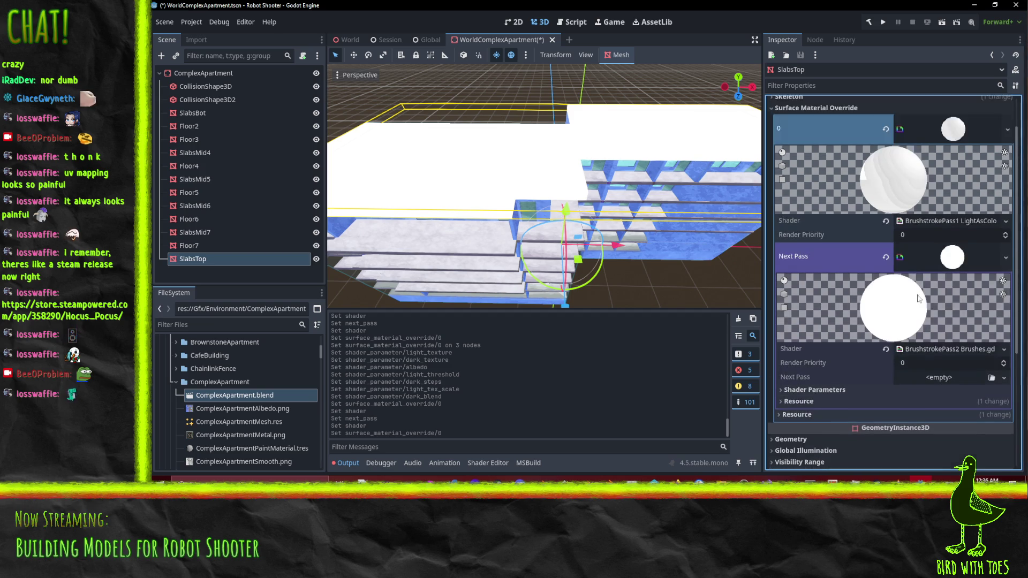
scroll(905, 316, down, 2)
click(830, 298)
scroll(968, 332, down, 3)
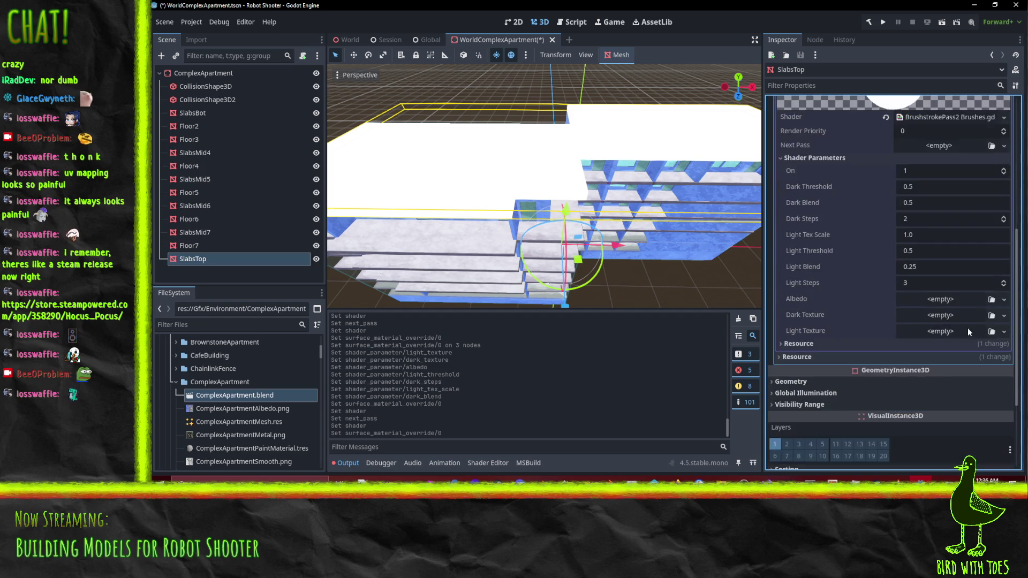
click(1004, 332)
click(927, 451)
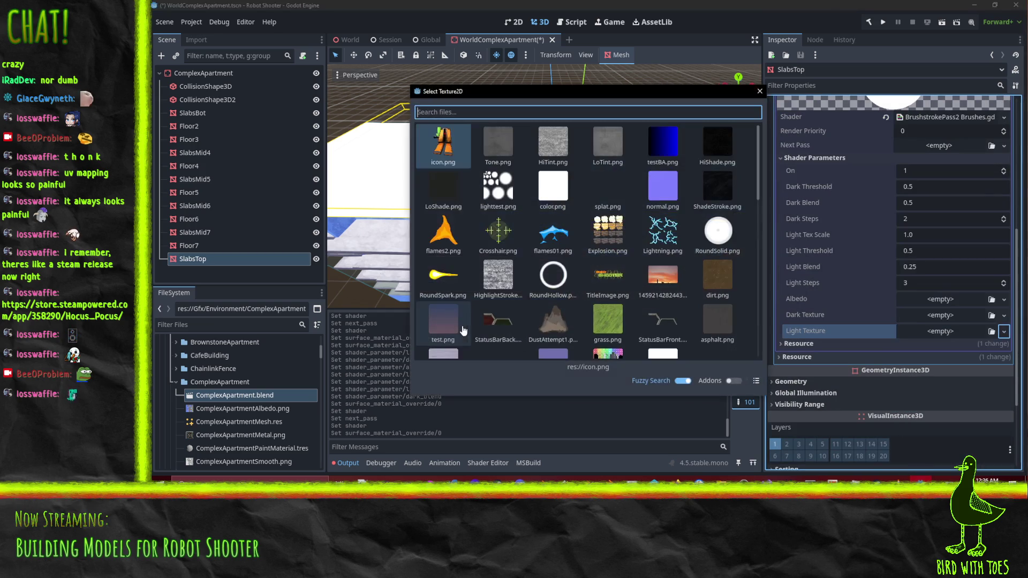
click(498, 275)
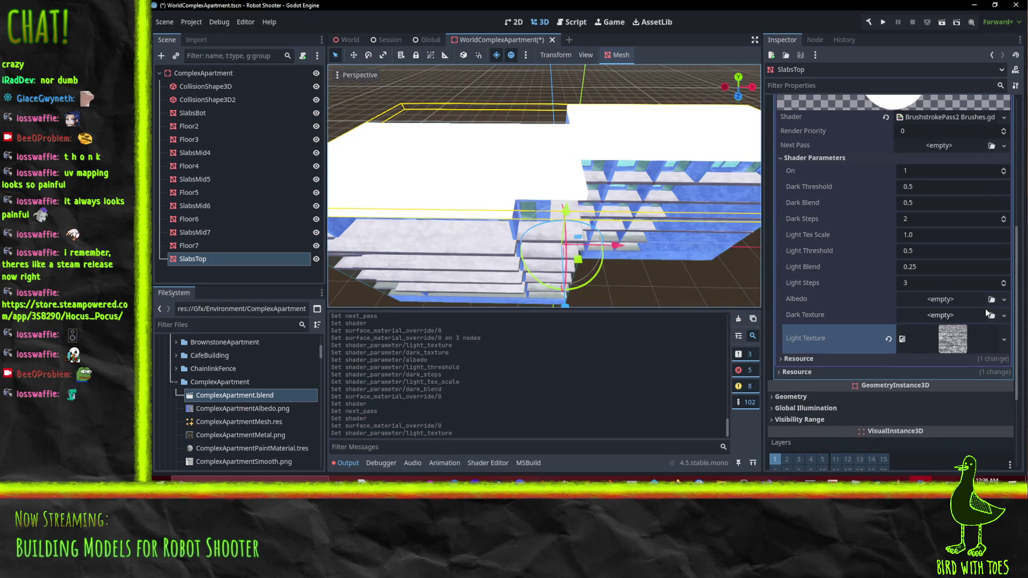
Set the Dark Texture to the ShadeStroke image.
click(1004, 315)
click(935, 454)
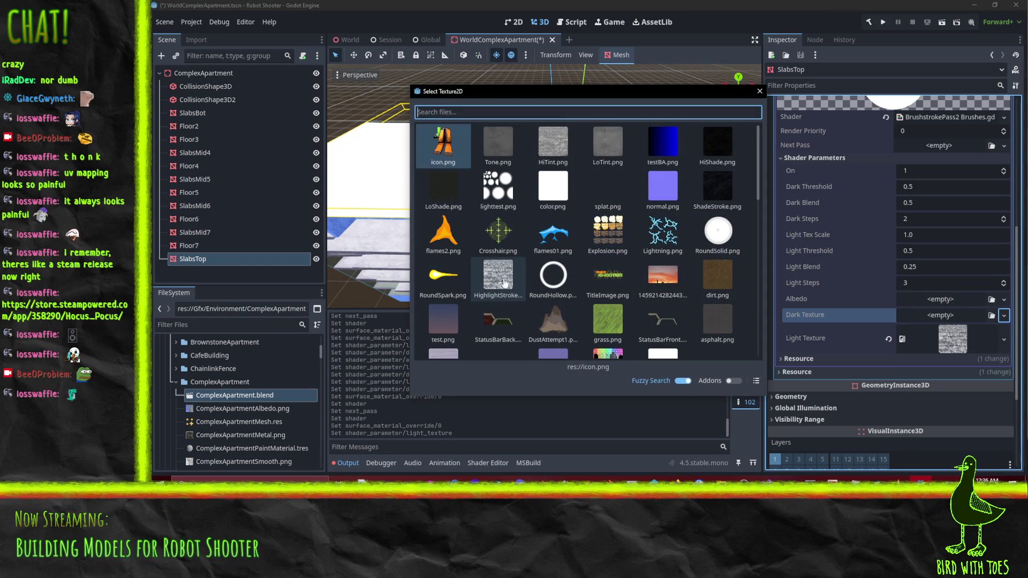
click(718, 193)
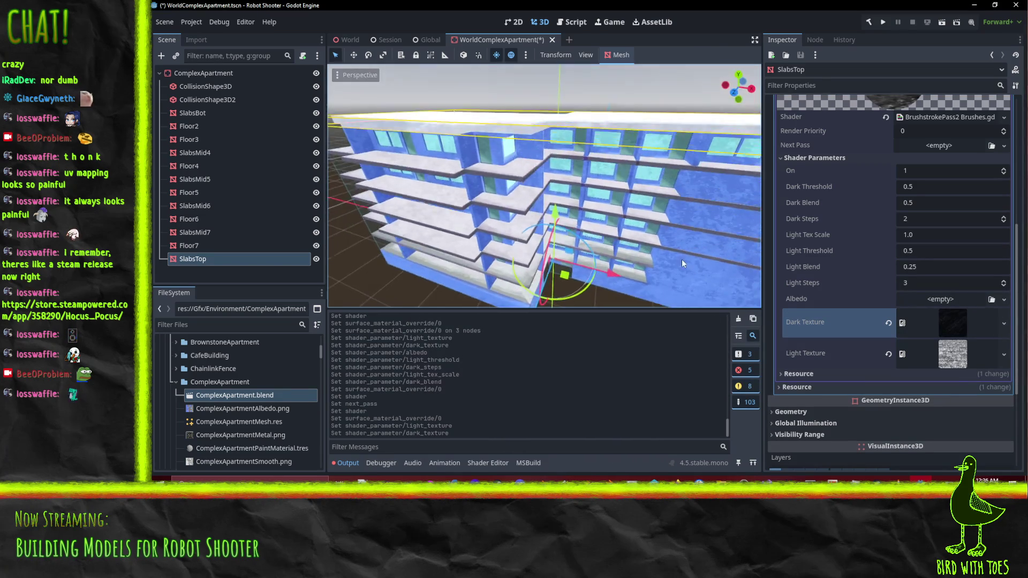
scroll(682, 259, up, 5)
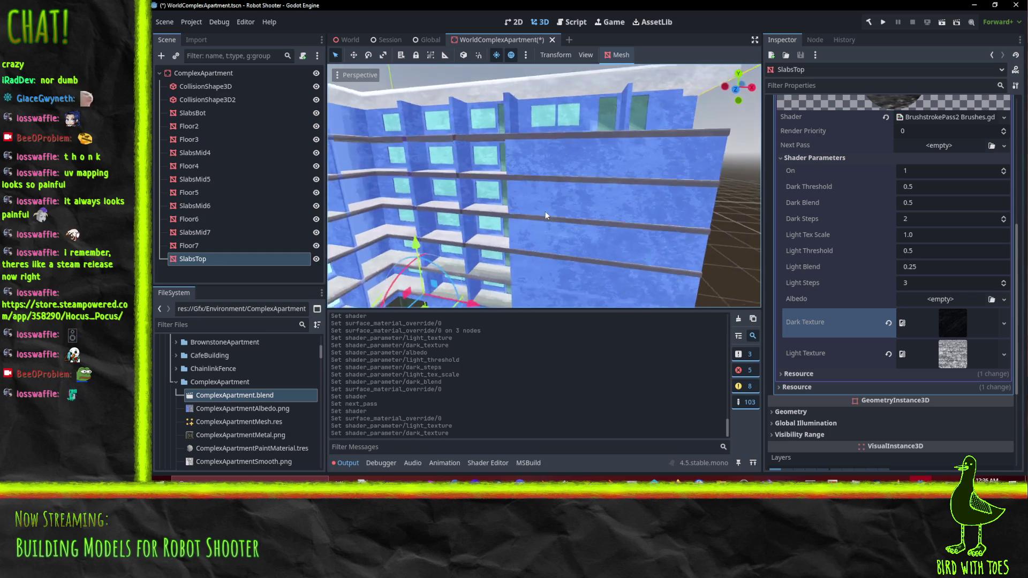
mouse_move(545, 211)
mouse_down()
mouse_move(642, 209)
mouse_move(606, 178)
mouse_move(583, 223)
mouse_up()
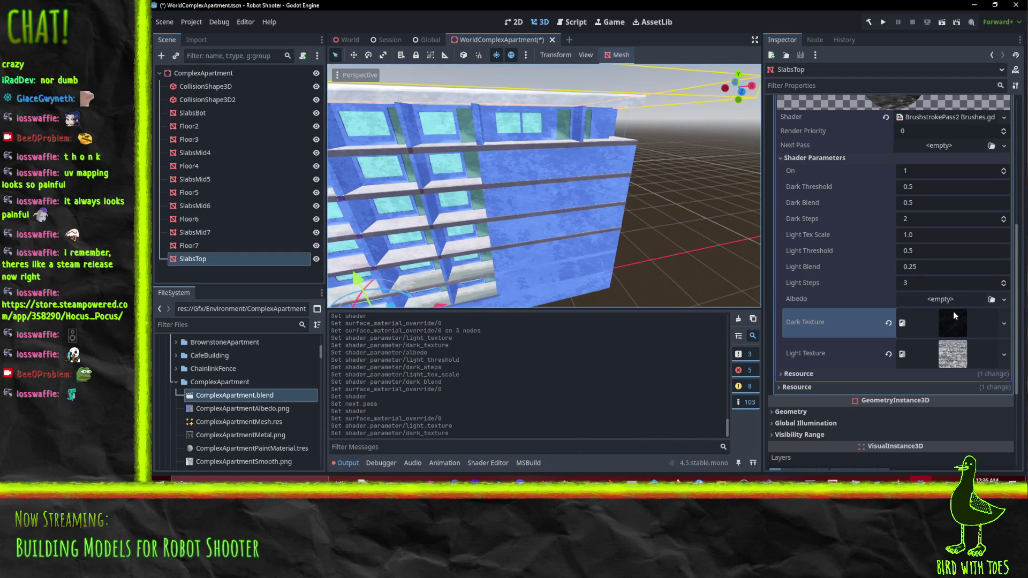
Set Albedo to SlabsTopAlbedo and look down onto the top slab.
click(1005, 299)
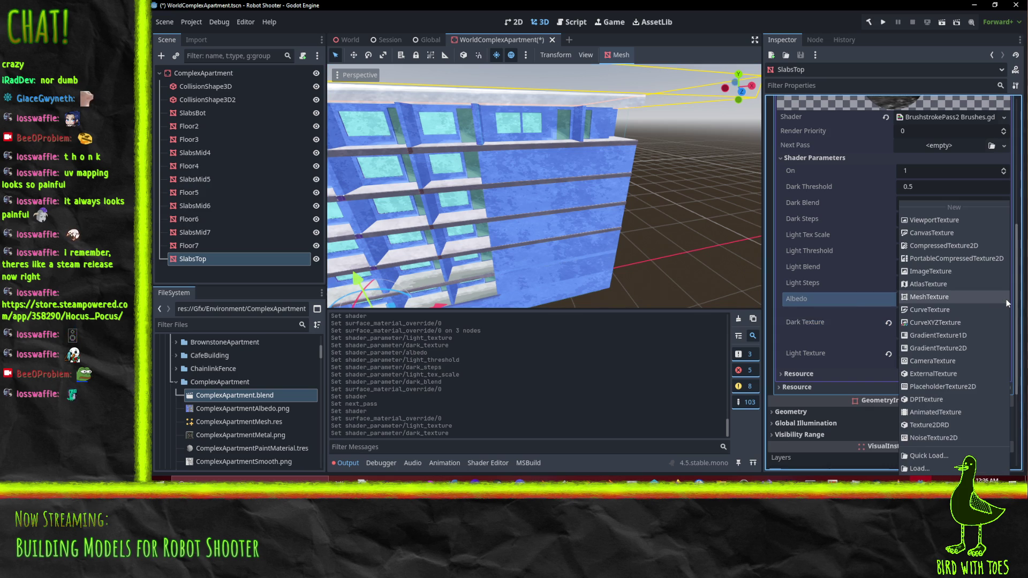
click(961, 460)
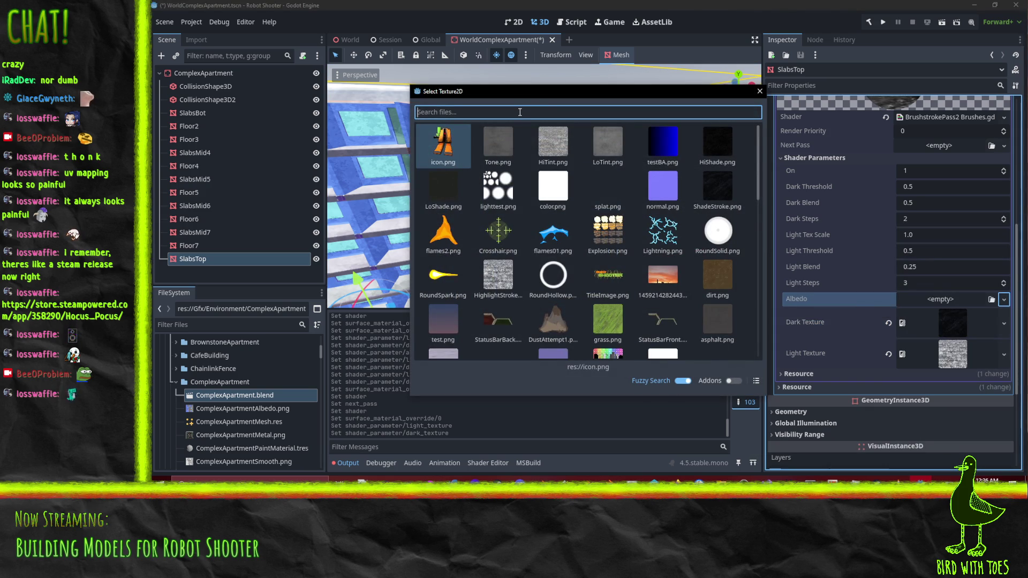
text(slab)
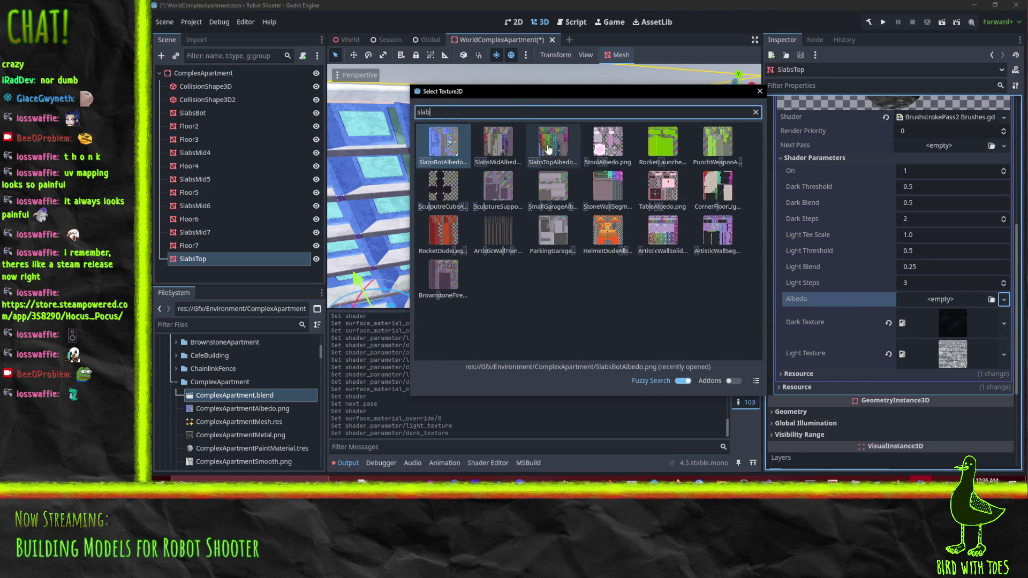
click(548, 150)
mouse_move(486, 185)
mouse_down()
mouse_move(592, 214)
mouse_move(750, 236)
mouse_up()
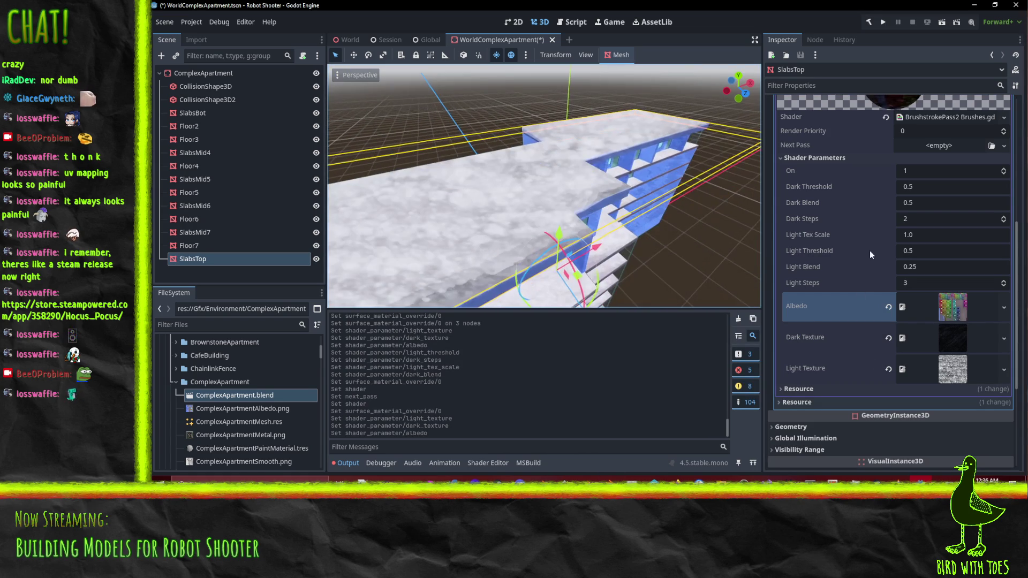
Set Light Tex Scale to 2.0 and raise Dark Steps to 3.
click(926, 237)
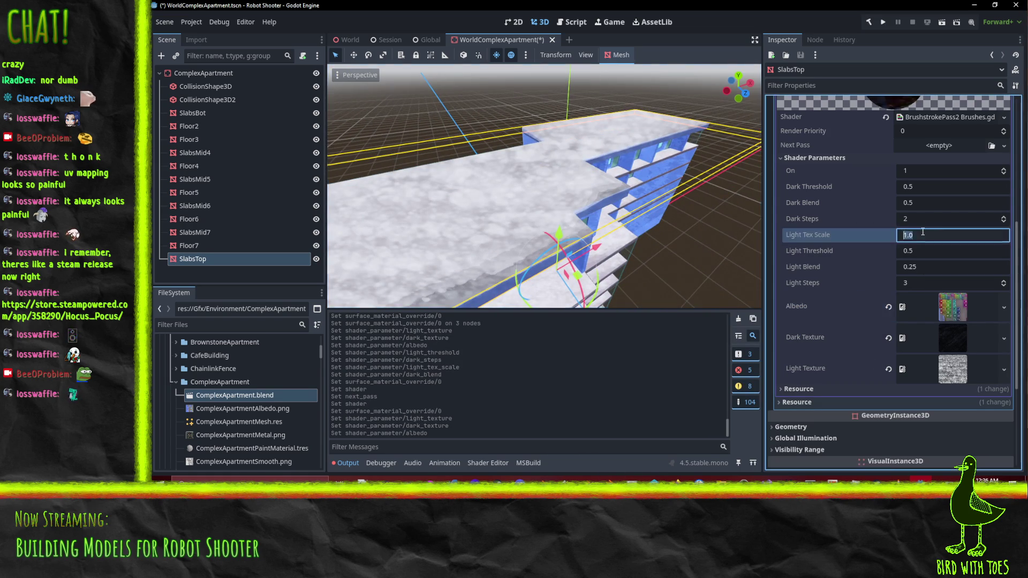
text(2)
key(Return)
mouse_move(627, 203)
mouse_down()
mouse_move(621, 225)
mouse_move(637, 192)
mouse_move(525, 196)
mouse_up()
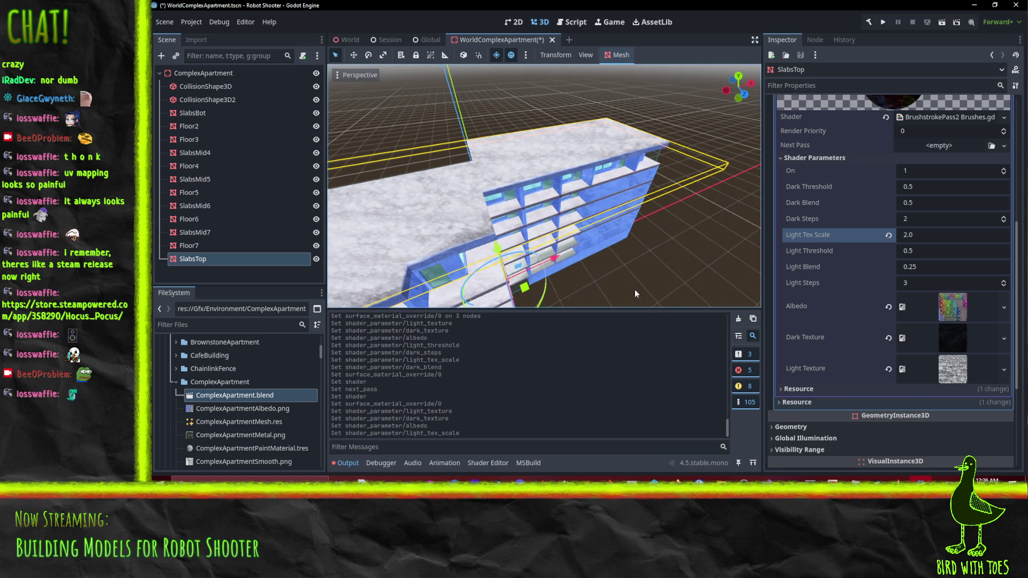
mouse_move(543, 260)
mouse_down()
mouse_move(473, 210)
mouse_move(560, 191)
mouse_move(579, 195)
mouse_move(579, 215)
mouse_up()
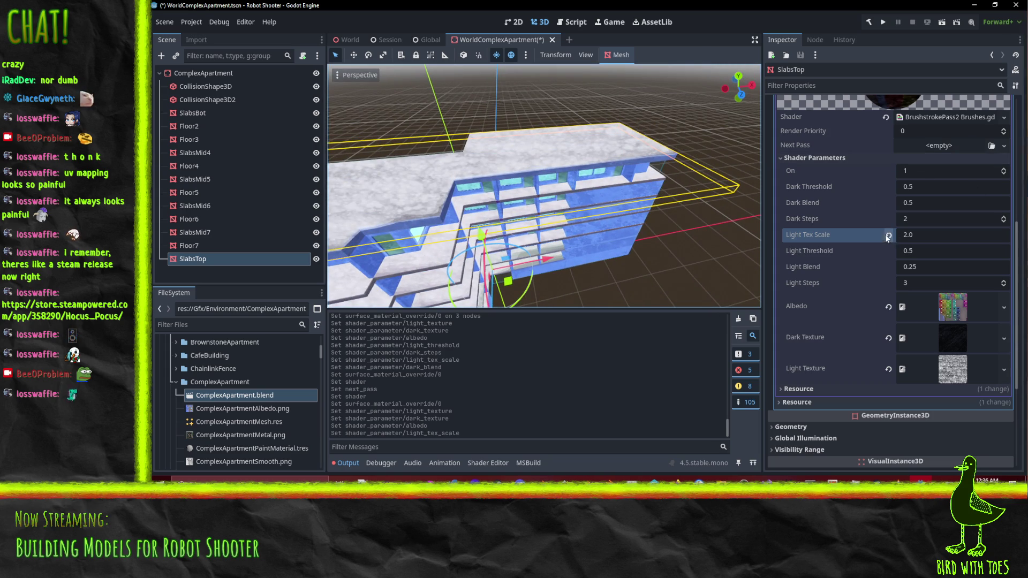
click(1003, 217)
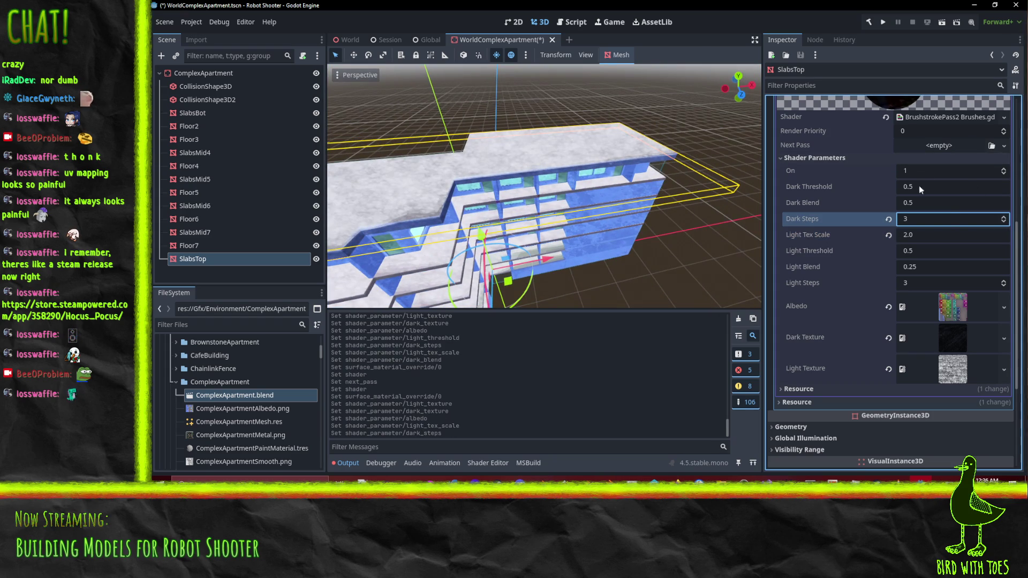
Set Dark Threshold 0.3, Dark Blend 0.25 and Light Threshold 0.75, then save.
click(934, 187)
text(.)
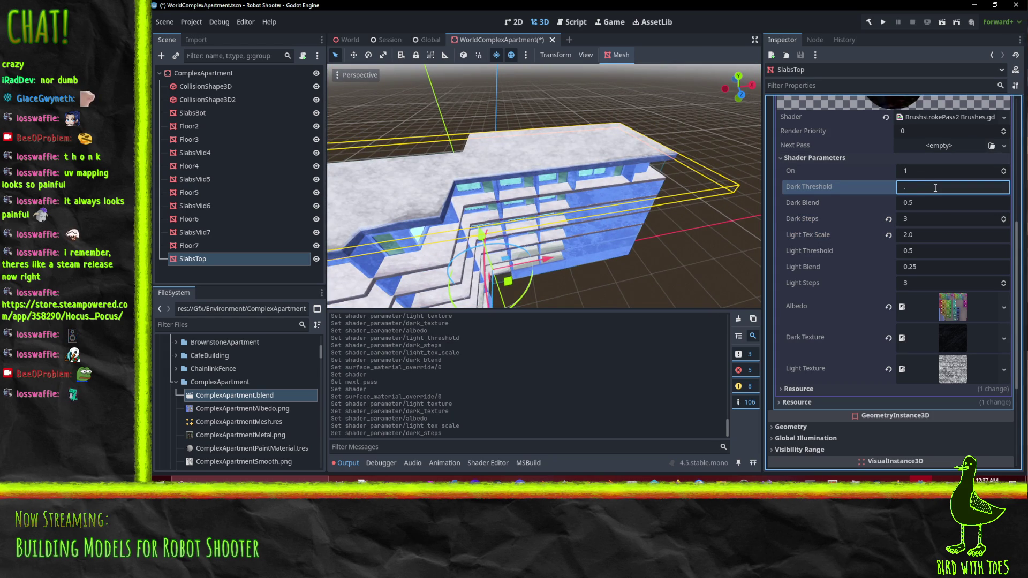
text(3)
key(Return)
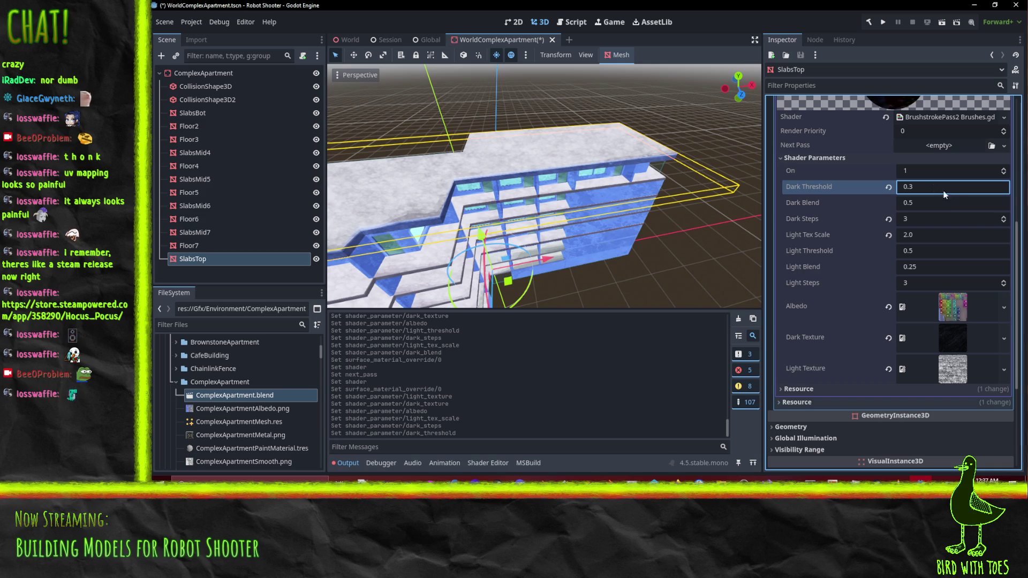
click(937, 207)
text(25)
key(Return)
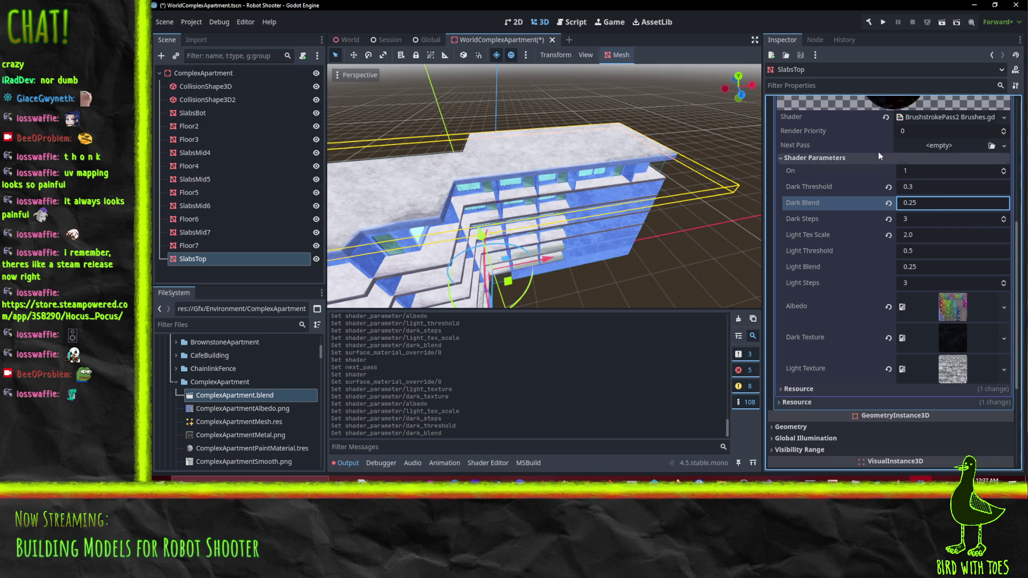
click(950, 252)
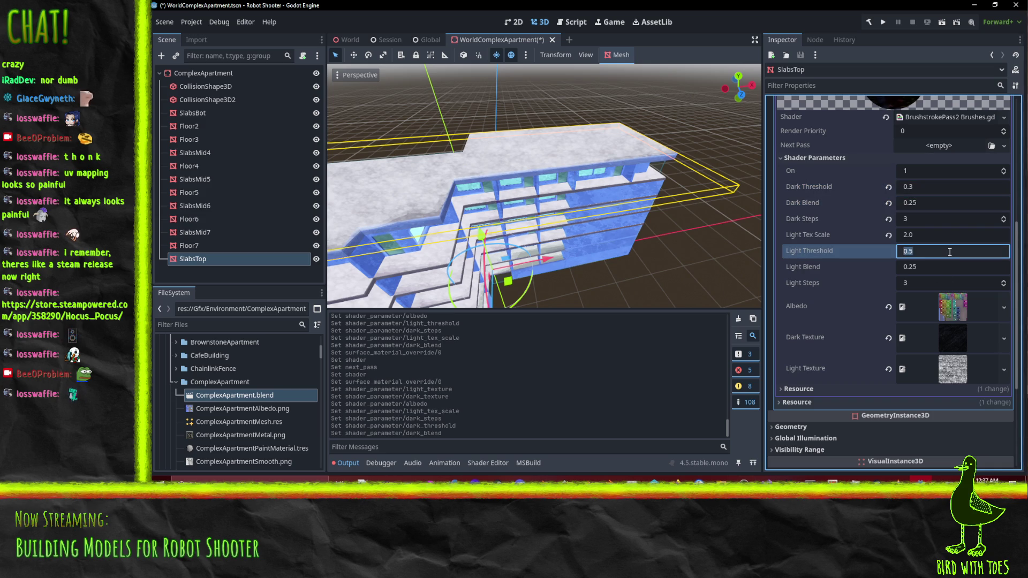
text(.75)
key(Return)
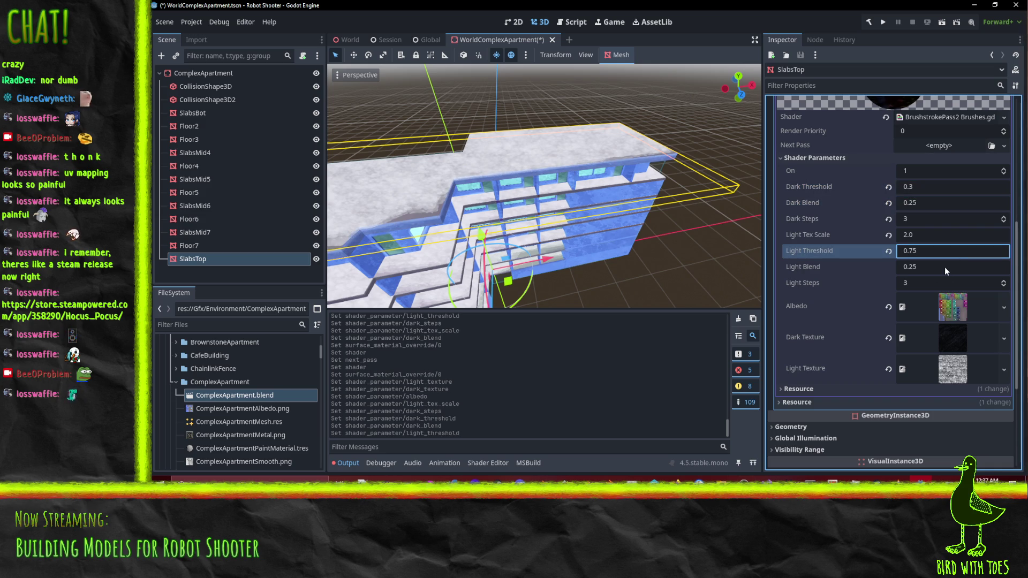
mouse_move(696, 275)
mouse_down()
mouse_move(608, 267)
mouse_move(462, 231)
mouse_move(555, 194)
mouse_move(635, 191)
mouse_move(606, 188)
mouse_up()
key(ctrl+s)
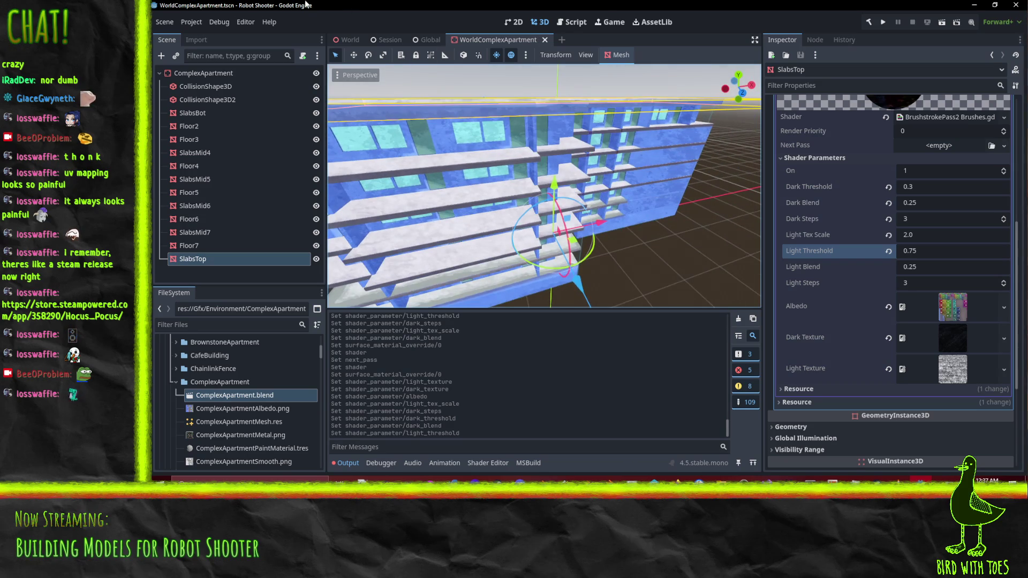
Switch to the World scene and orbit toward the apartment rooftop.
click(342, 40)
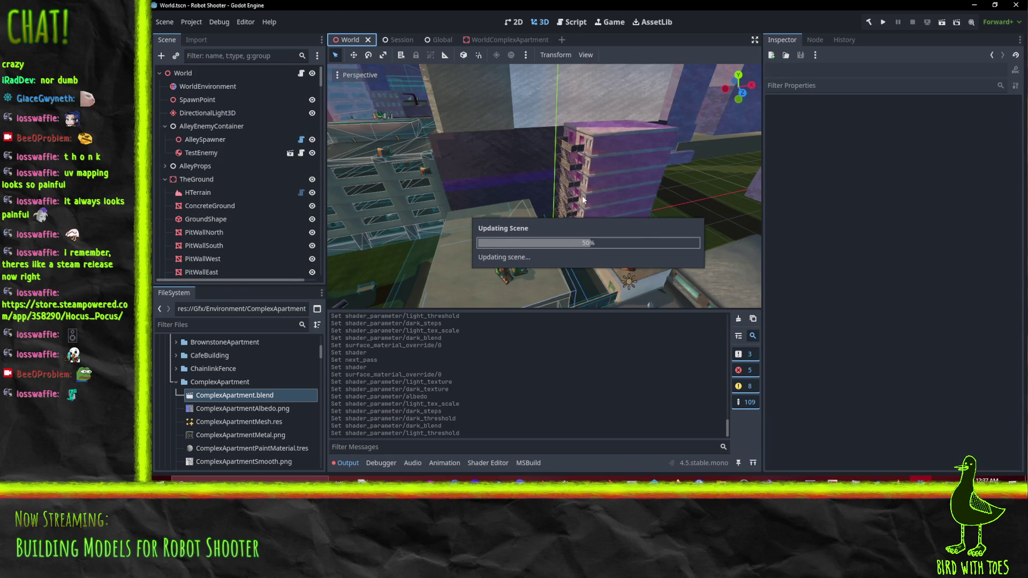
mouse_move(582, 195)
mouse_down()
mouse_move(391, 172)
mouse_move(419, 196)
mouse_move(452, 173)
mouse_move(516, 168)
mouse_move(492, 176)
mouse_move(488, 159)
mouse_move(507, 178)
mouse_move(592, 205)
mouse_move(483, 181)
mouse_move(602, 146)
mouse_move(571, 145)
mouse_move(556, 119)
mouse_move(570, 115)
mouse_up()
scroll(571, 145, up, 3)
scroll(576, 113, up, 1)
scroll(576, 114, up, 1)
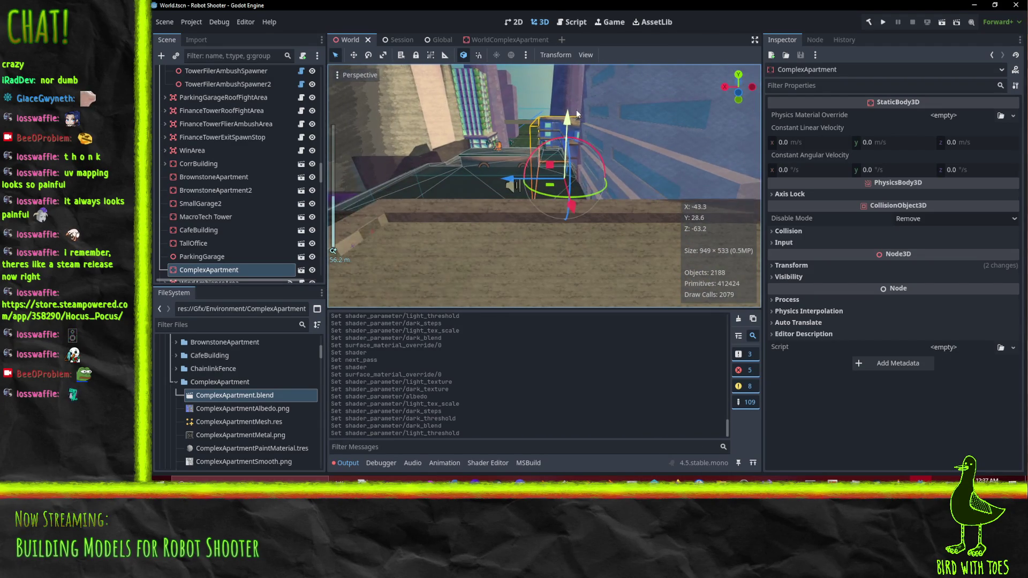
mouse_move(576, 111)
mouse_down()
mouse_move(554, 127)
mouse_move(529, 107)
mouse_move(517, 118)
mouse_move(546, 116)
mouse_move(499, 122)
mouse_move(508, 132)
mouse_move(564, 129)
mouse_move(439, 117)
mouse_move(602, 130)
mouse_move(564, 157)
mouse_move(631, 156)
mouse_move(626, 118)
mouse_move(642, 124)
mouse_move(632, 121)
mouse_move(641, 144)
mouse_move(631, 69)
mouse_move(628, 111)
mouse_move(571, 108)
mouse_move(680, 104)
mouse_move(628, 109)
mouse_move(560, 159)
mouse_move(532, 205)
mouse_move(509, 199)
mouse_move(537, 180)
mouse_move(495, 198)
mouse_up()
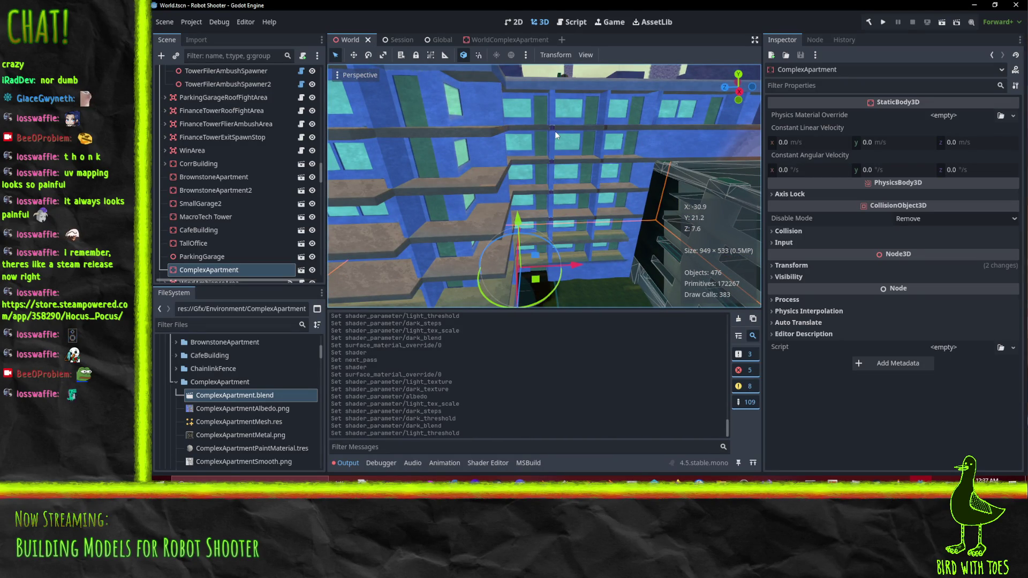
Orbit around the blue ComplexApartment facade to check the brush-shaded slabs.
mouse_move(486, 217)
mouse_down()
mouse_move(512, 225)
mouse_move(548, 203)
mouse_up()
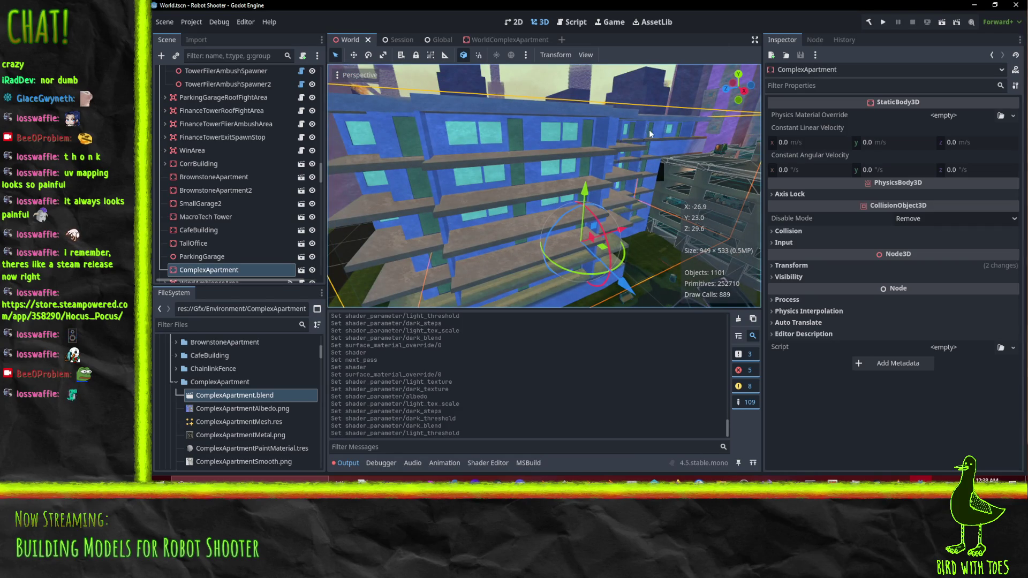
drag(651, 130, 622, 136)
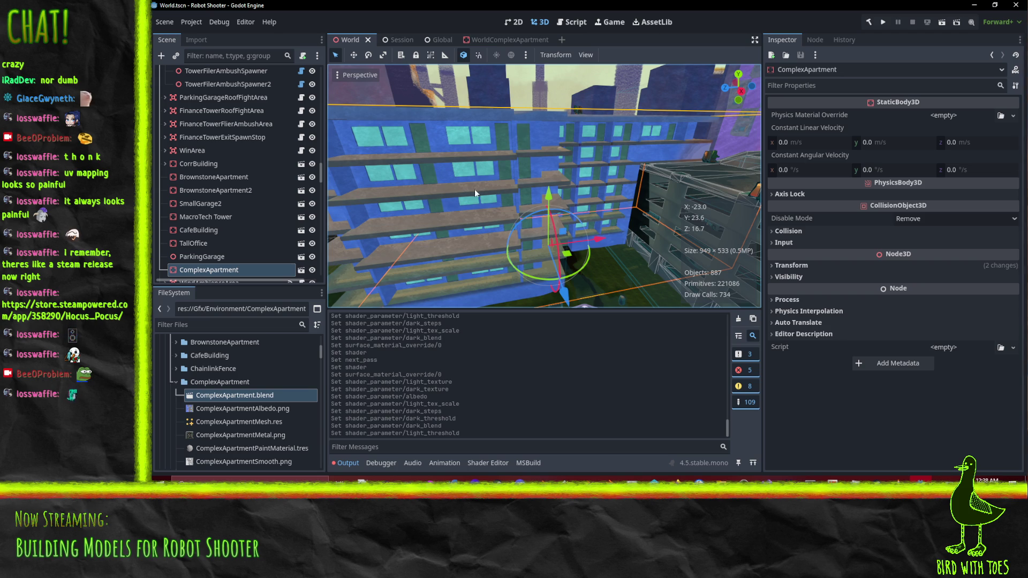
drag(412, 140, 477, 161)
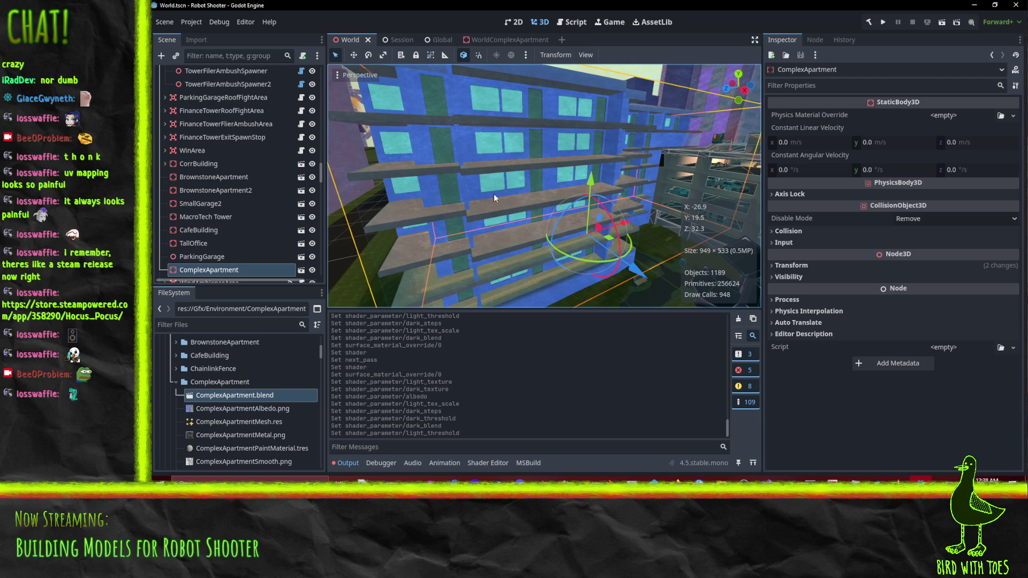
mouse_move(494, 194)
mouse_down()
mouse_move(487, 82)
mouse_move(542, 167)
mouse_up()
click(654, 479)
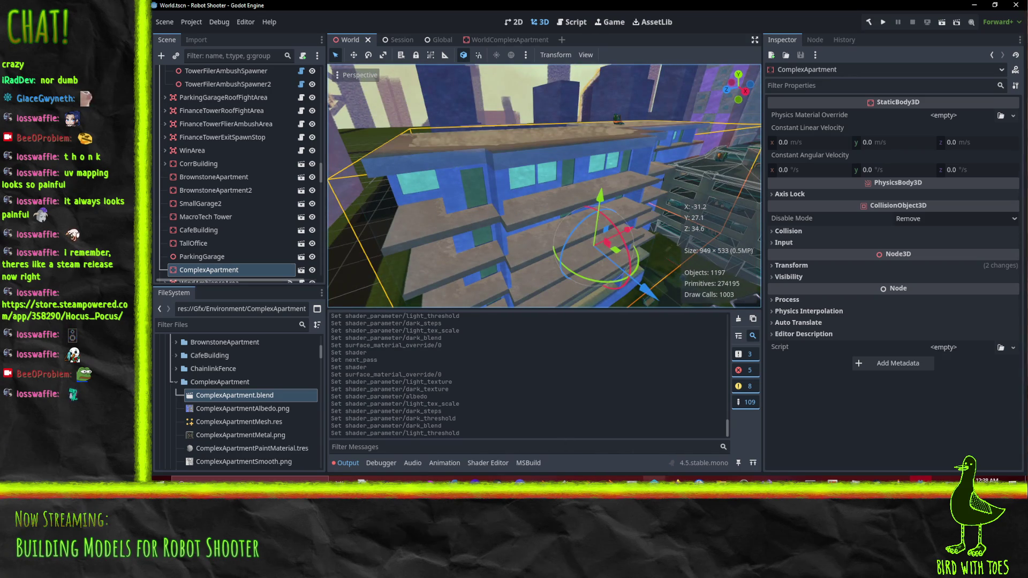
Expand Environment > ComplexApartment in the Workspace file tree.
right_click(427, 167)
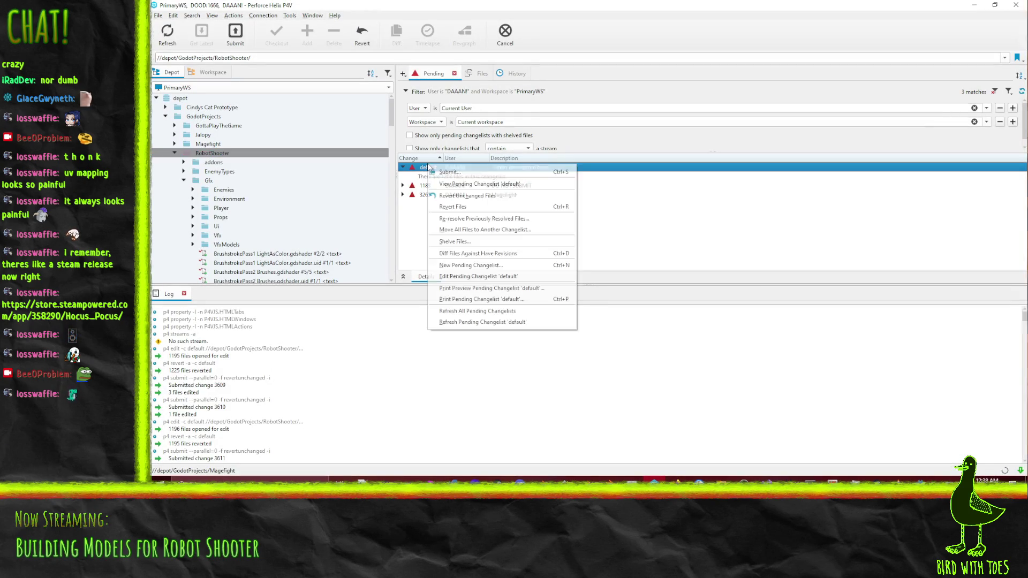
click(497, 202)
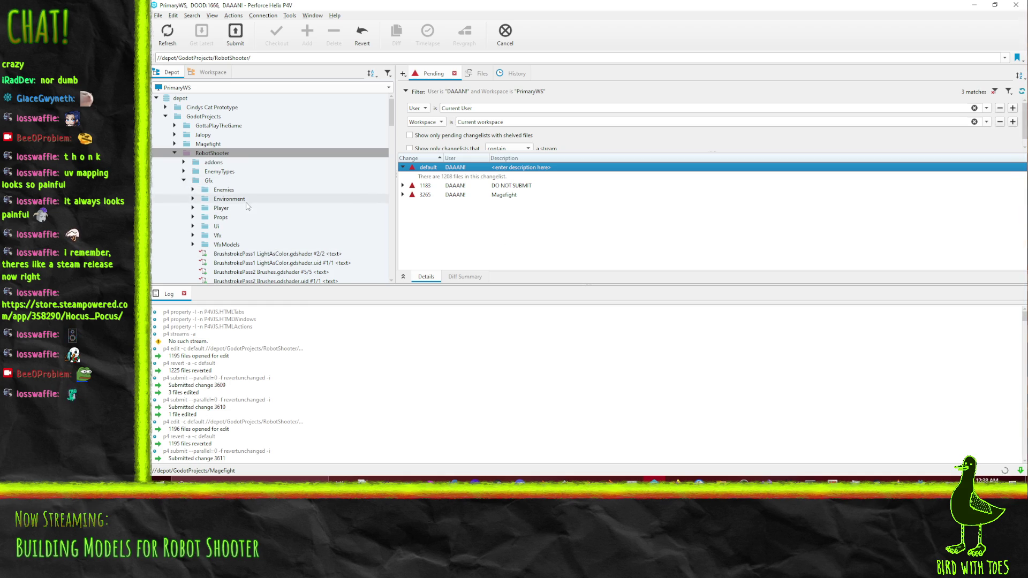
double_click(209, 199)
click(205, 74)
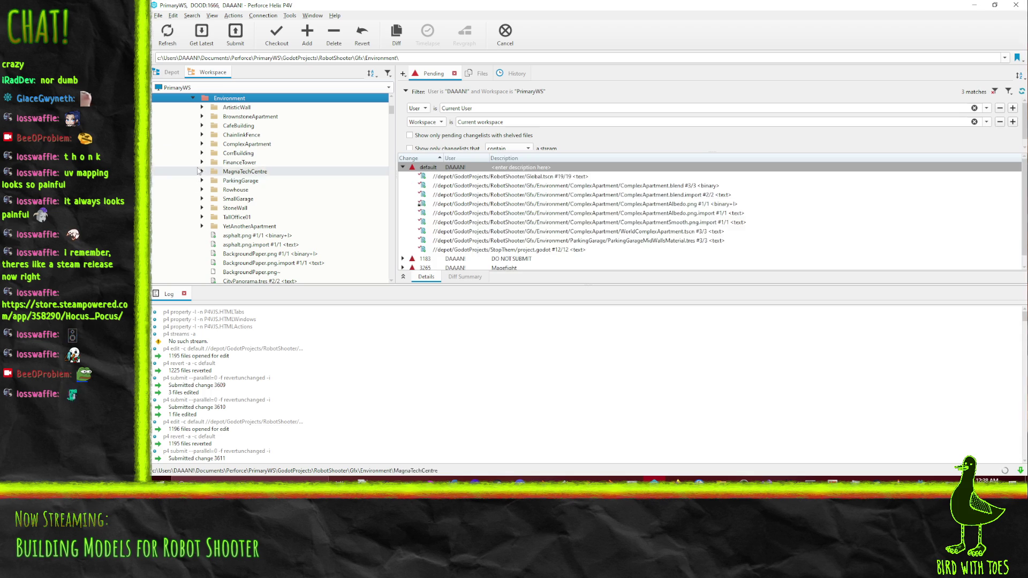
click(202, 144)
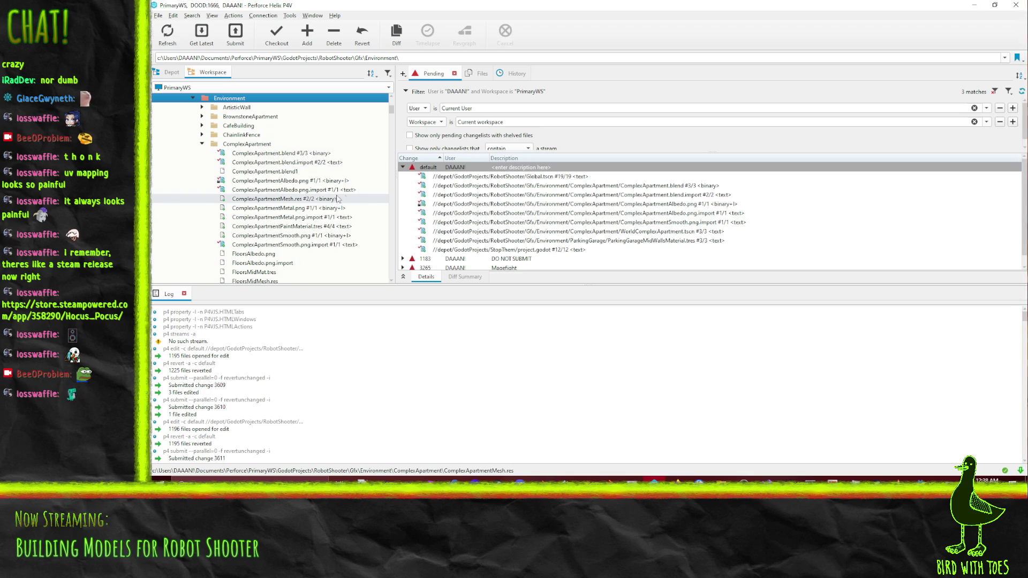
scroll(287, 196, down, 1)
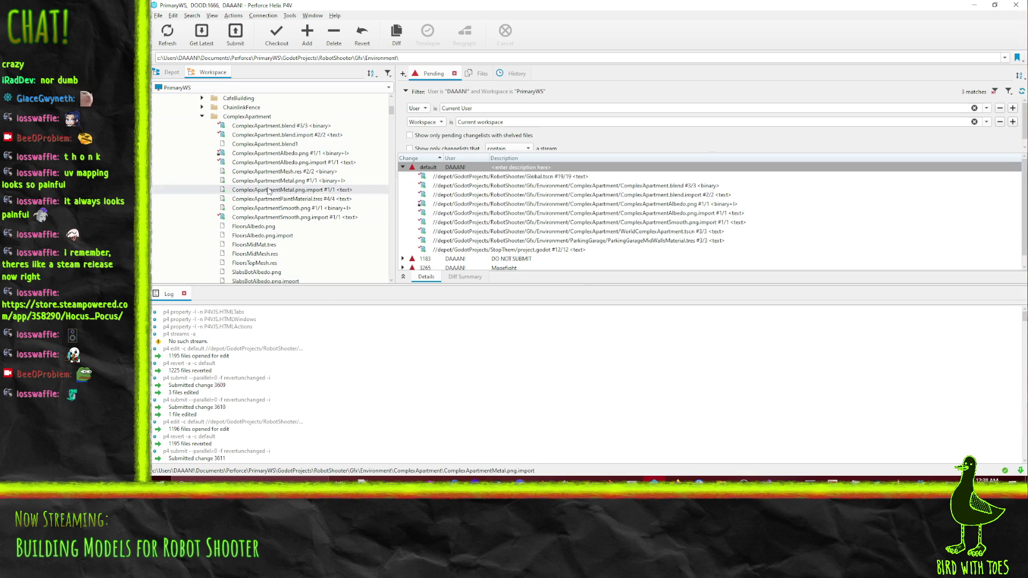
scroll(273, 203, down, 1)
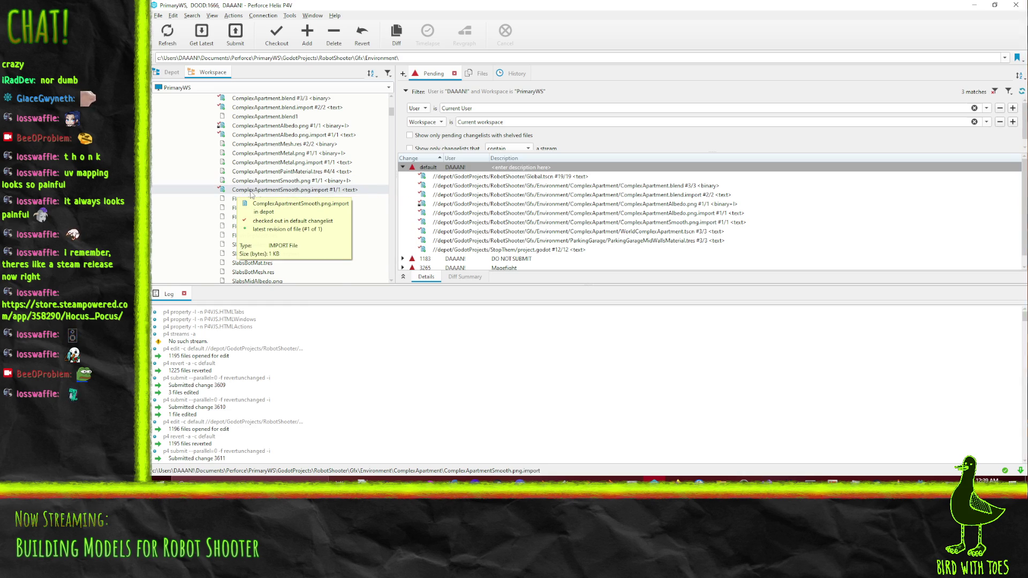
Revert ComplexApartmentSmooth.png.import, confirming in the Revert Files dialog.
right_click(251, 194)
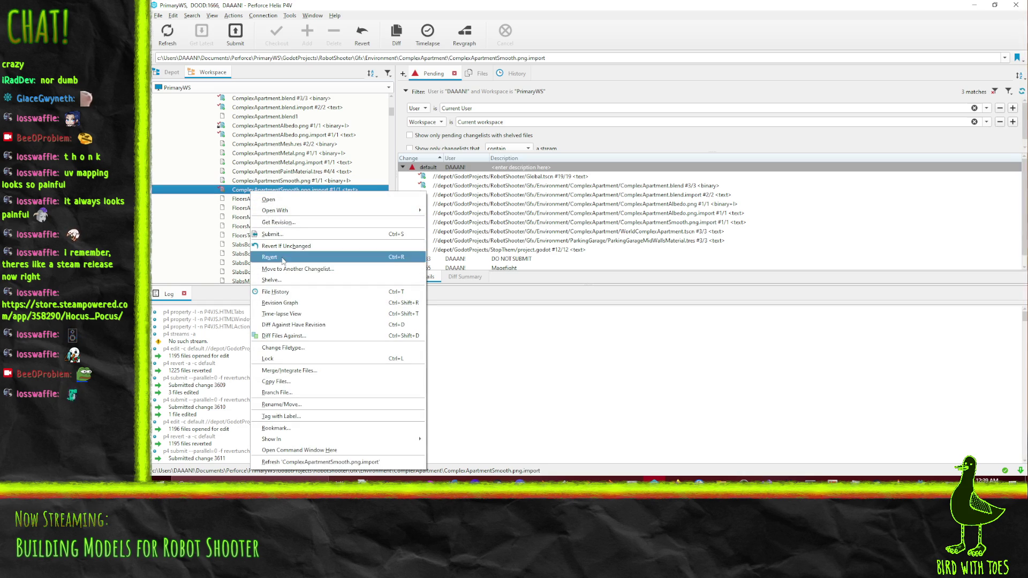
click(240, 208)
scroll(272, 177, down, 1)
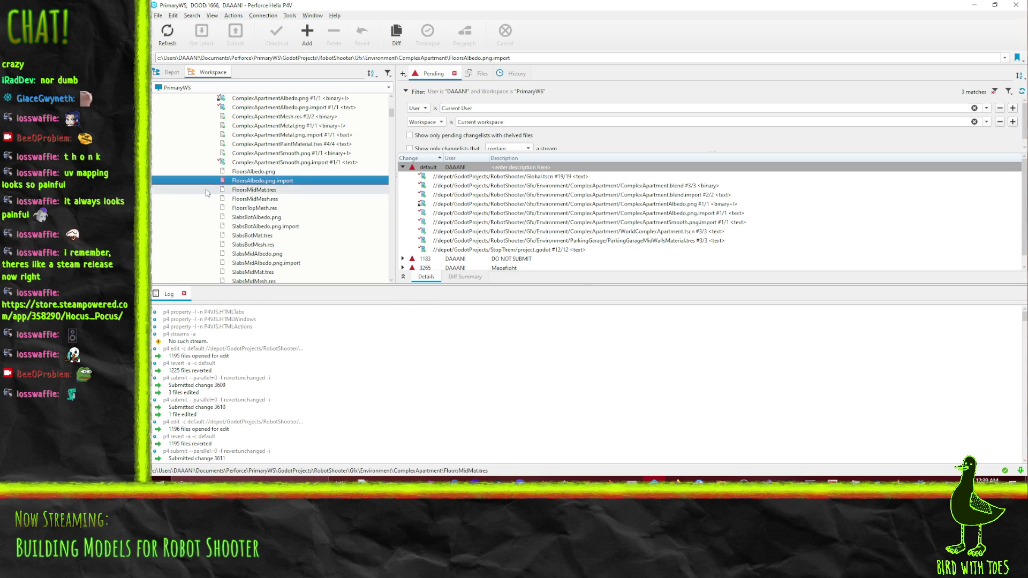
right_click(271, 162)
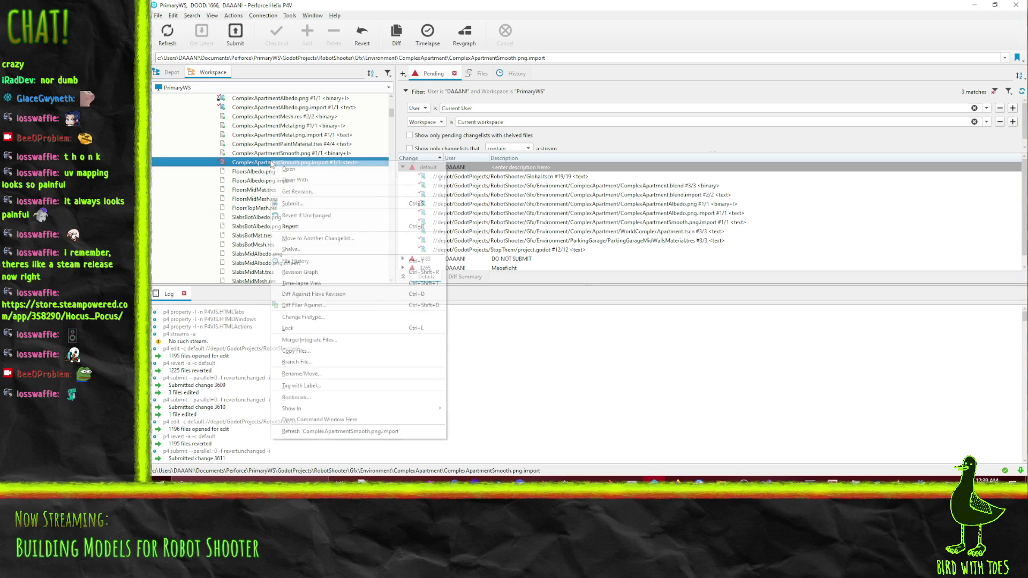
click(334, 227)
click(833, 344)
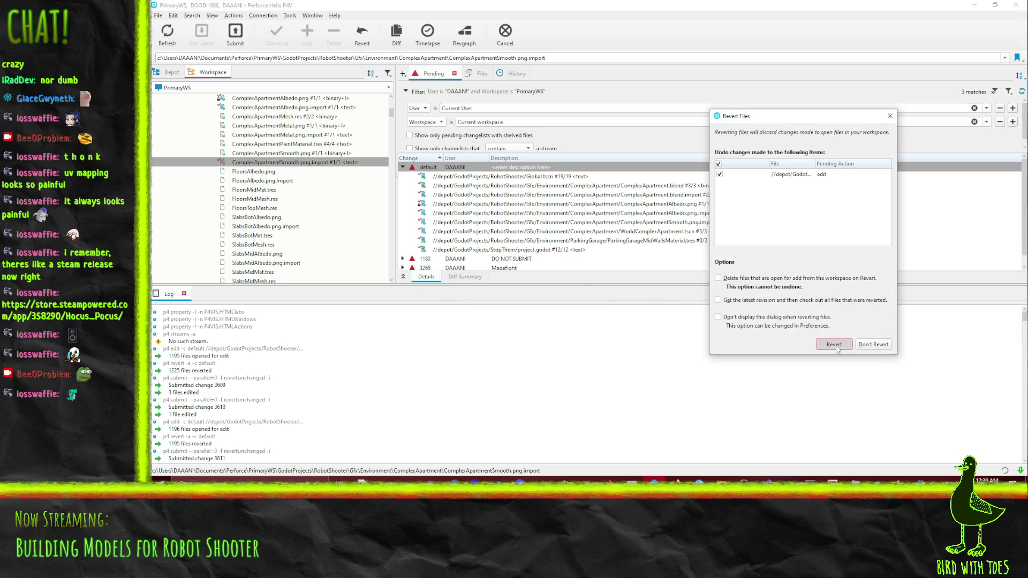
drag(236, 172, 281, 203)
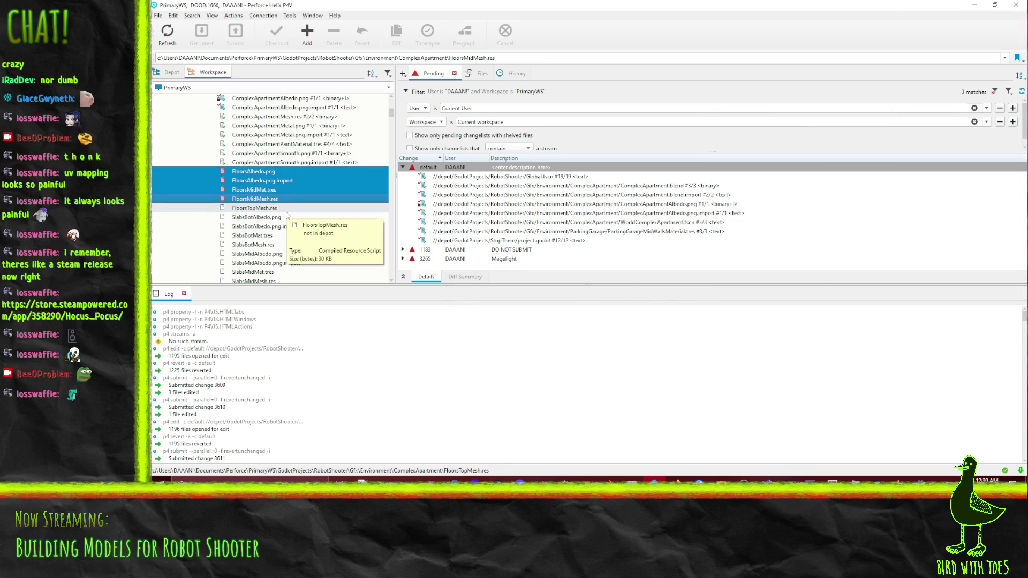
Add FloorsTopMesh.res and the SlabsBot, SlabsMid and SlabsTop files to the default changelist.
shift+click(285, 211)
scroll(300, 217, down, 2)
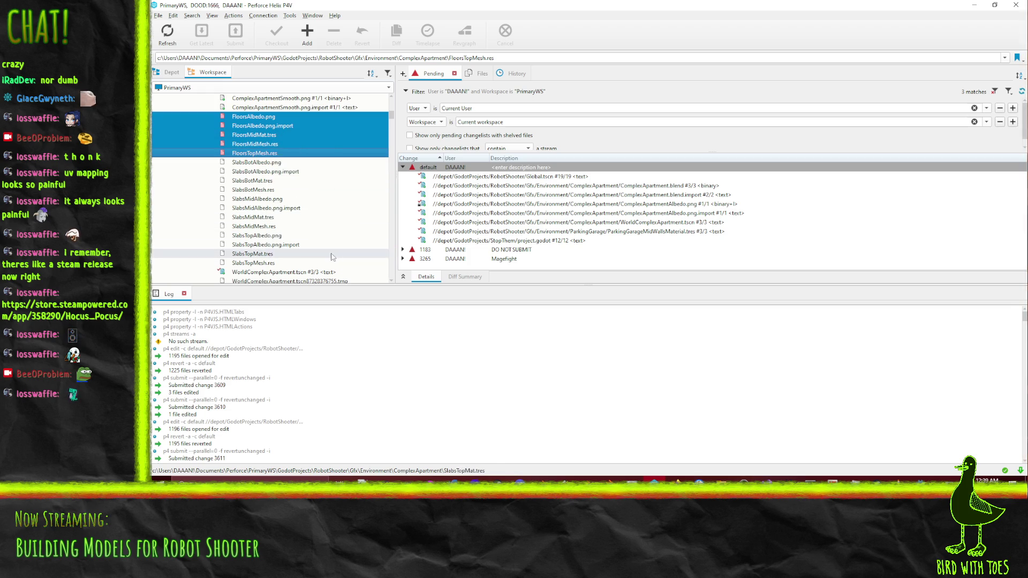
shift+click(279, 163)
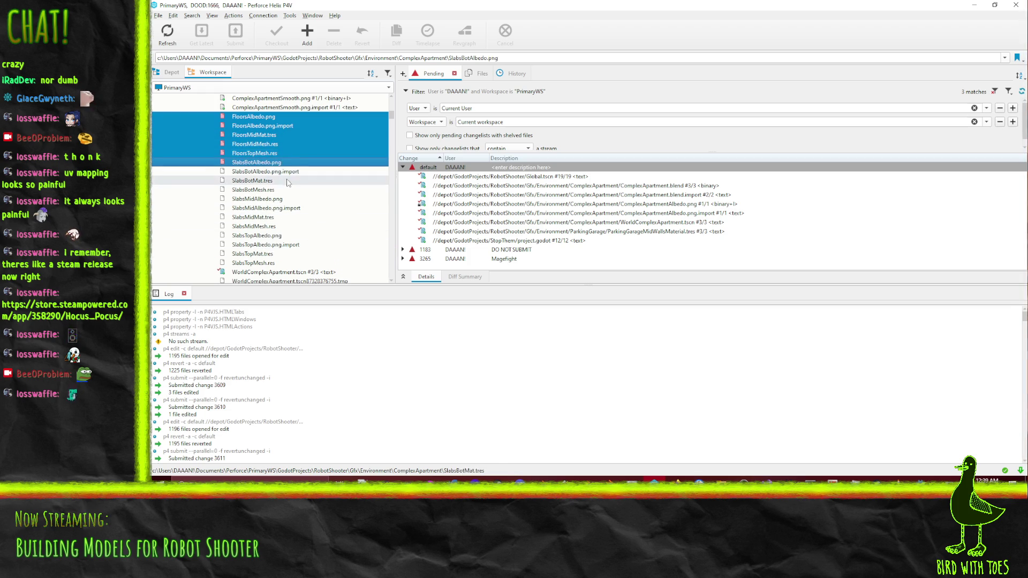
shift+click(285, 172)
shift+click(279, 181)
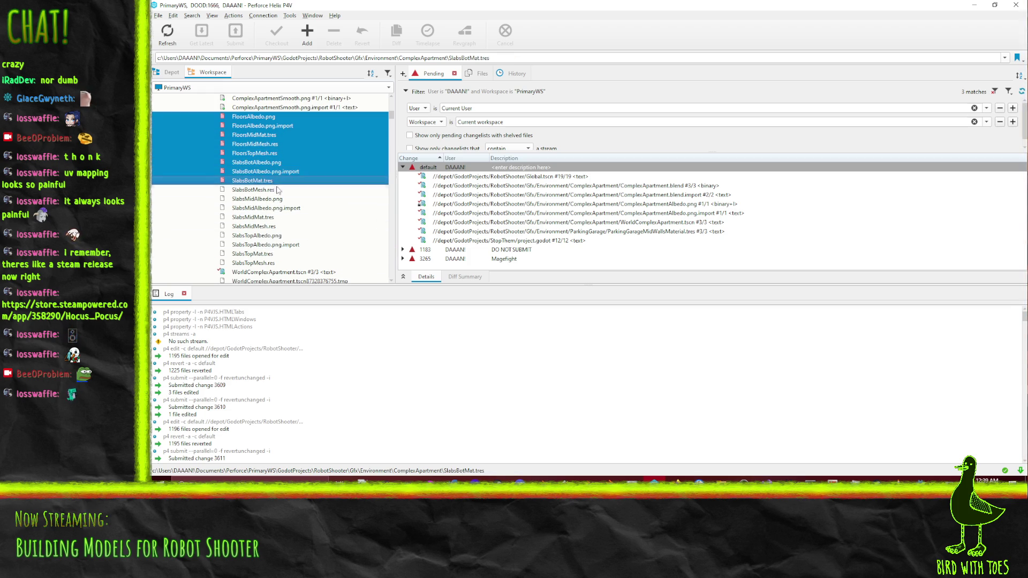
shift+click(276, 190)
shift+click(268, 199)
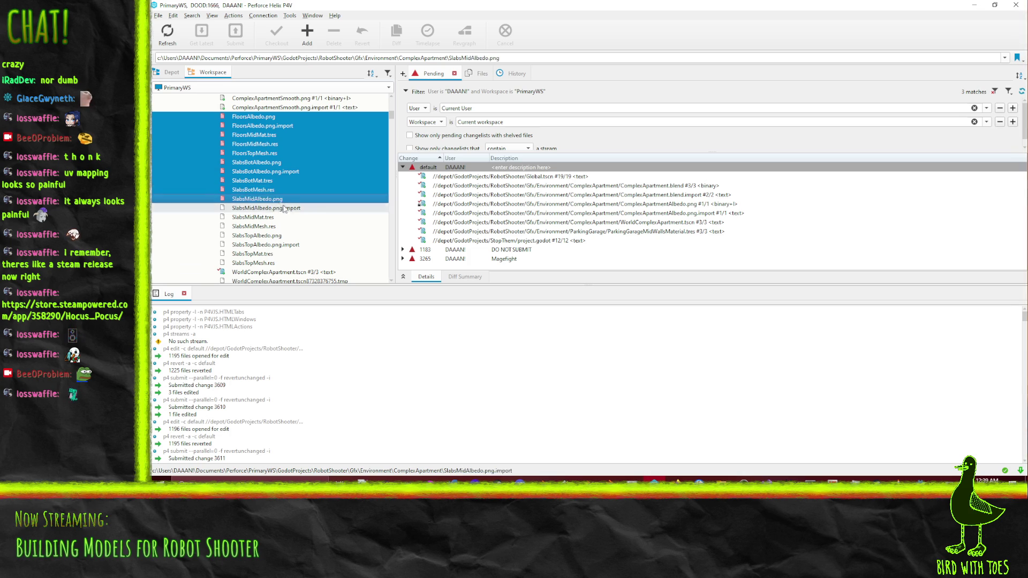
shift+click(270, 209)
shift+click(270, 217)
shift+click(271, 227)
shift+click(273, 236)
shift+click(275, 244)
shift+click(279, 254)
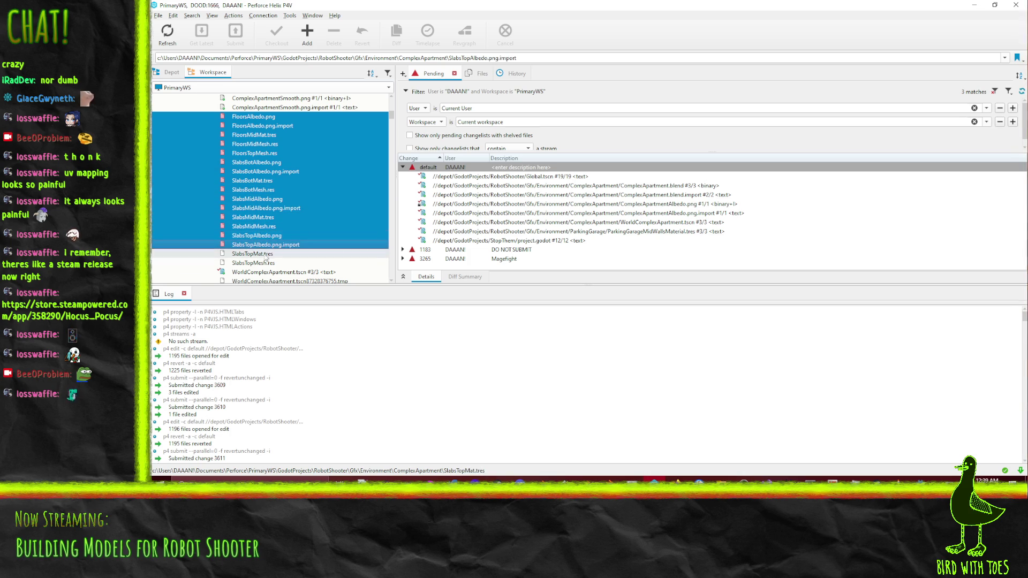
shift+click(281, 263)
scroll(298, 254, down, 3)
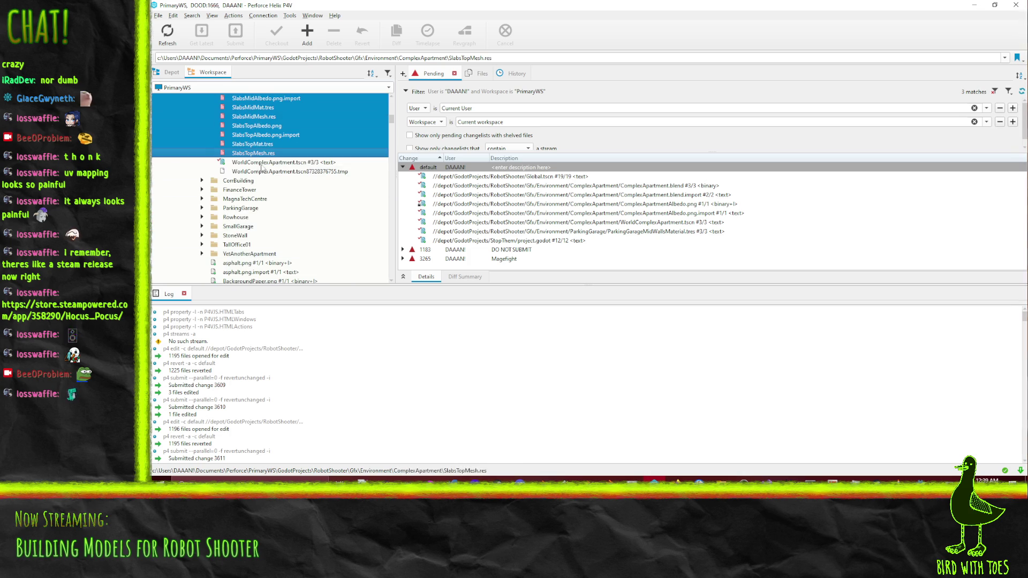
scroll(311, 218, up, 3)
scroll(311, 219, up, 4)
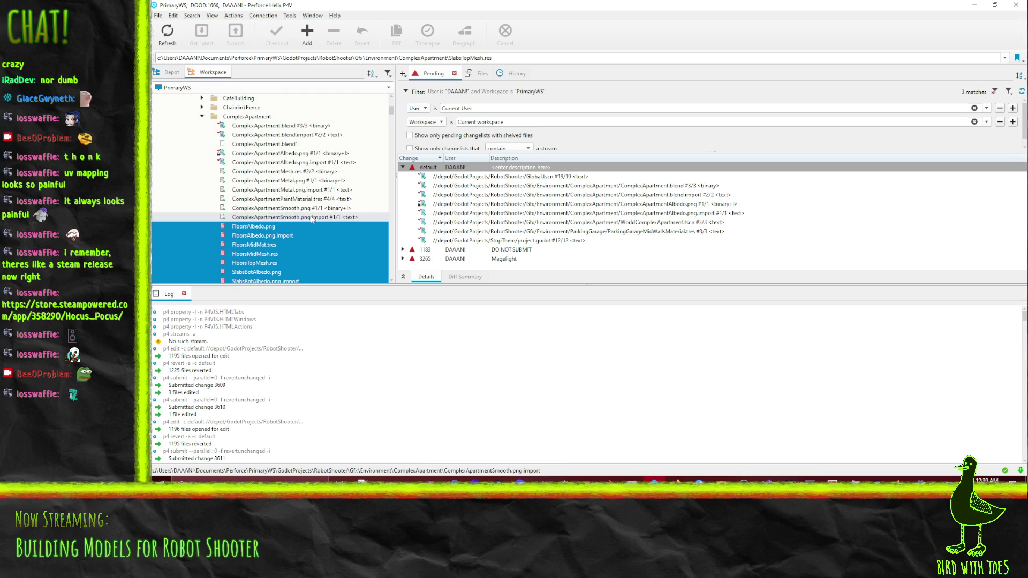
mouse_move(243, 231)
mouse_down()
mouse_move(431, 188)
mouse_move(430, 172)
mouse_up()
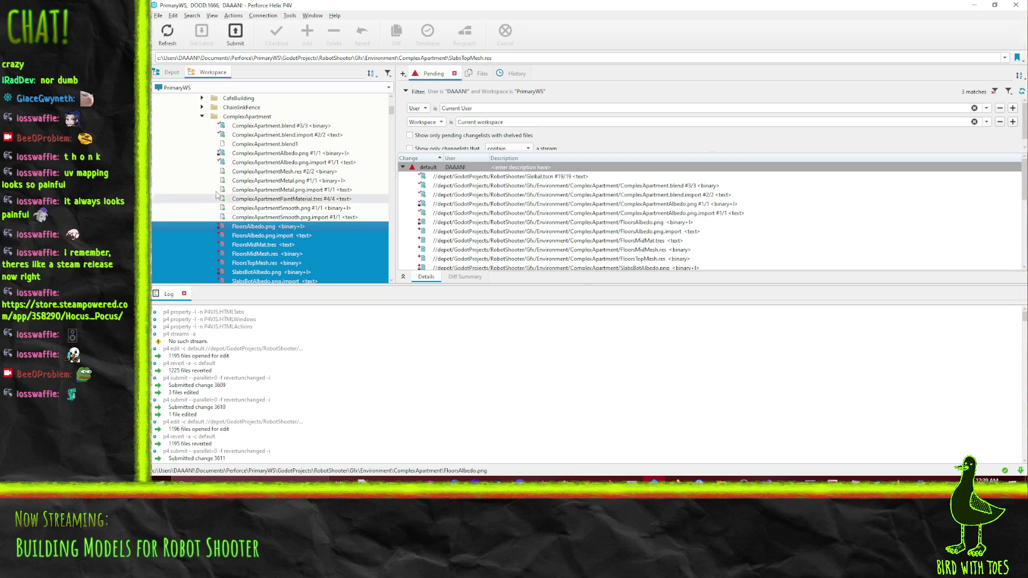
Check out ComplexApartmentMesh.res, the Metal and Smooth PNGs with imports, and PaintMaterial.tres.
click(262, 172)
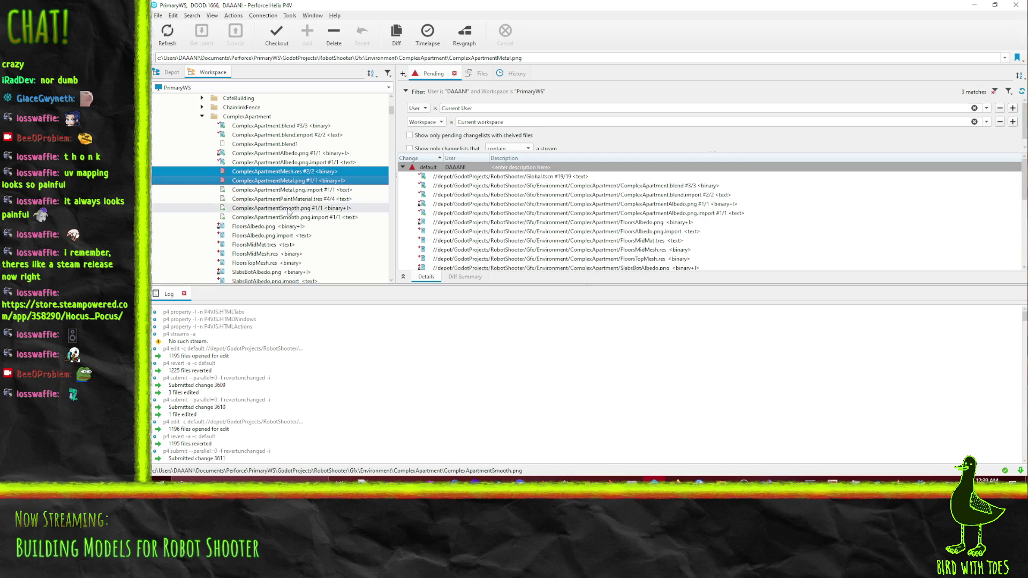
shift+click(287, 181)
shift+click(292, 190)
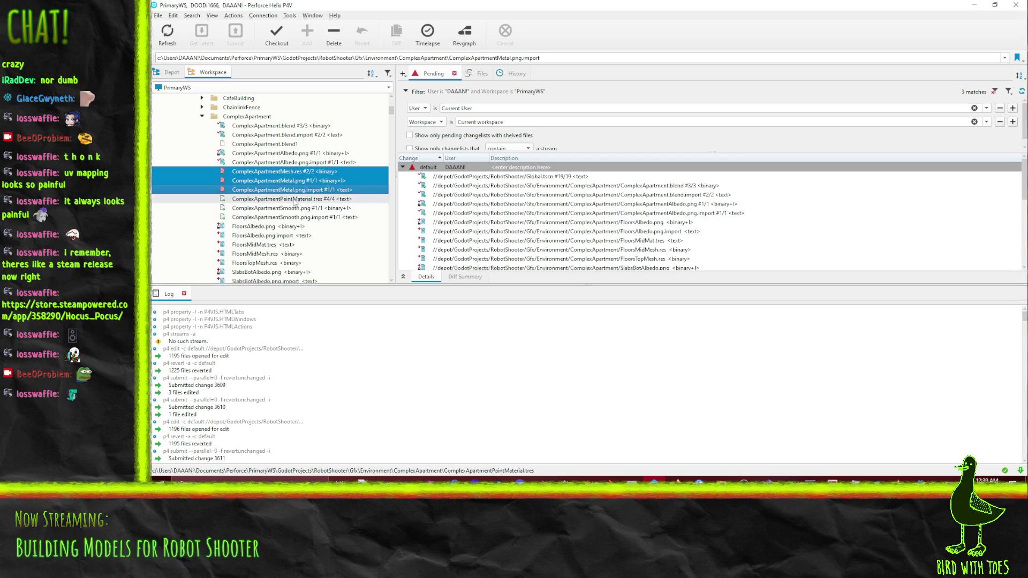
shift+click(294, 199)
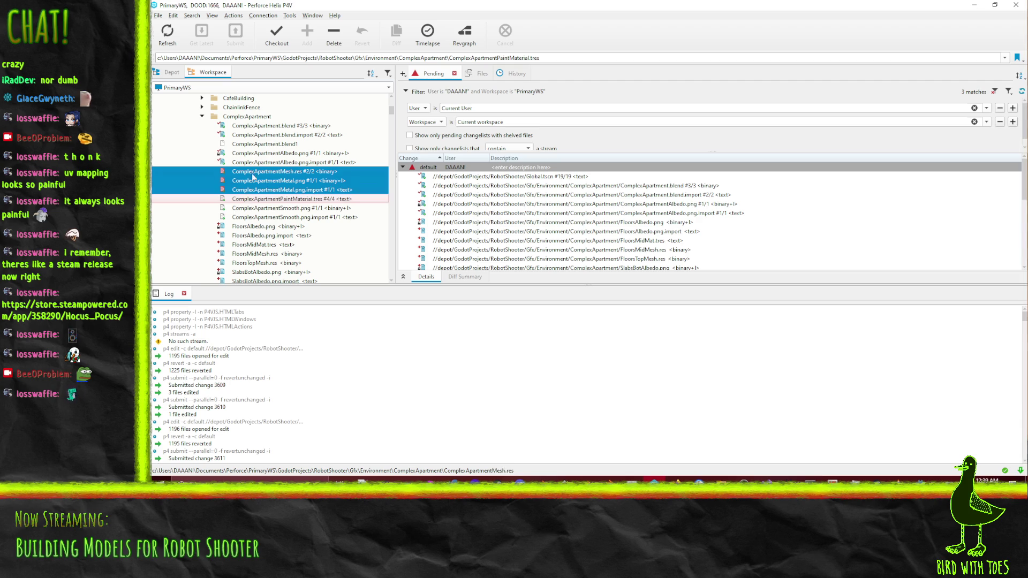
shift+click(273, 207)
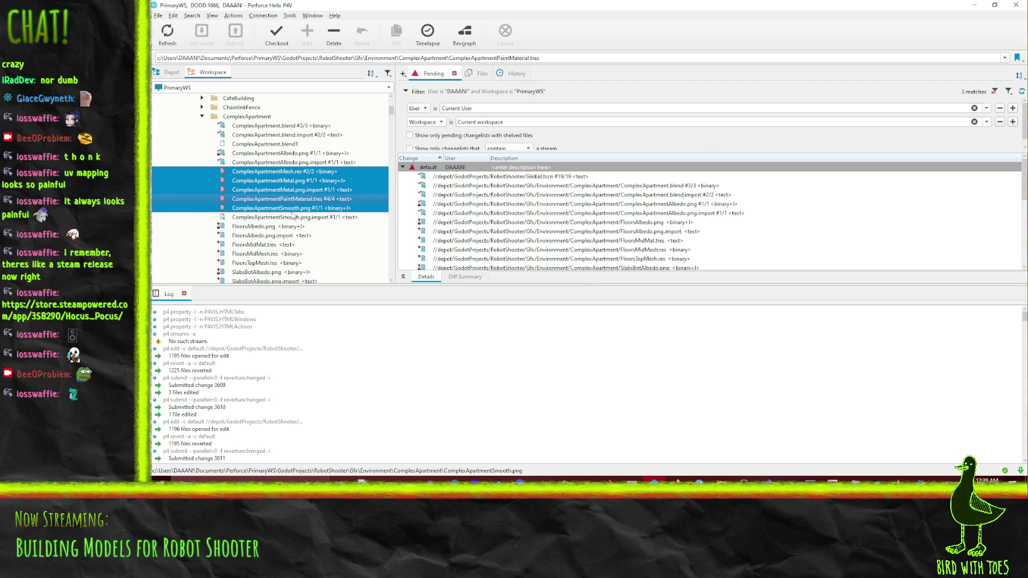
mouse_move(236, 211)
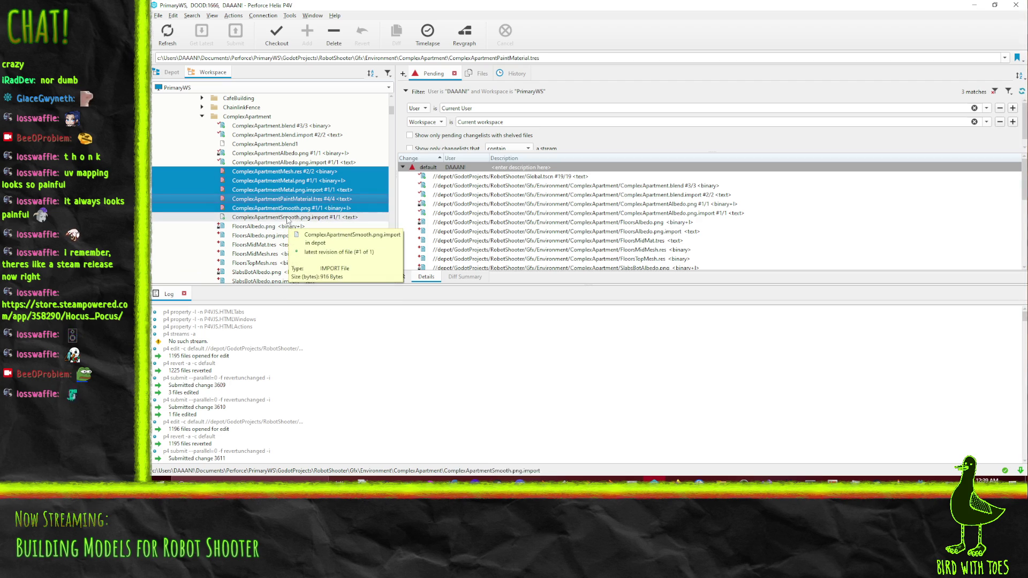
shift+click(288, 217)
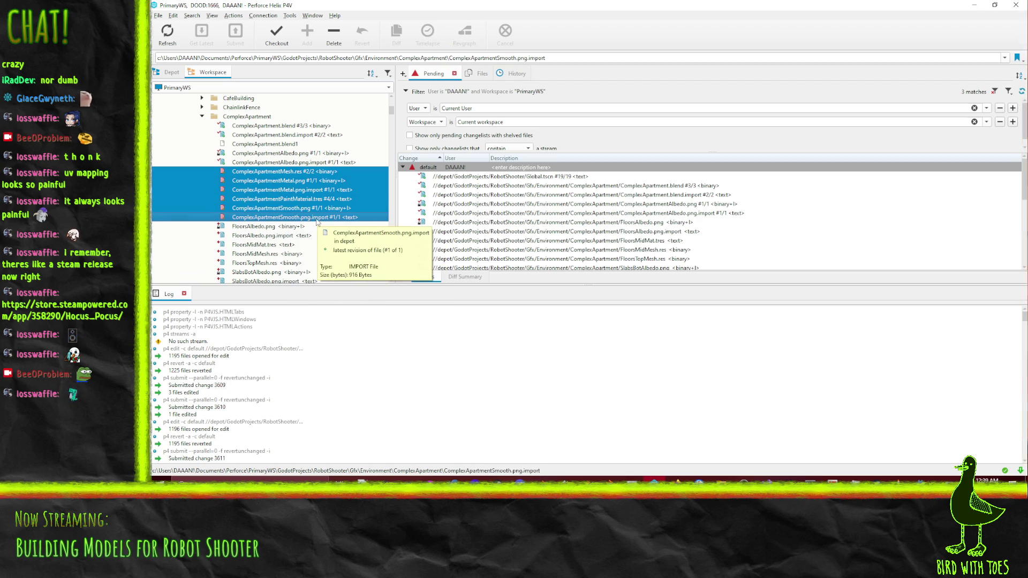
right_click(277, 194)
click(308, 268)
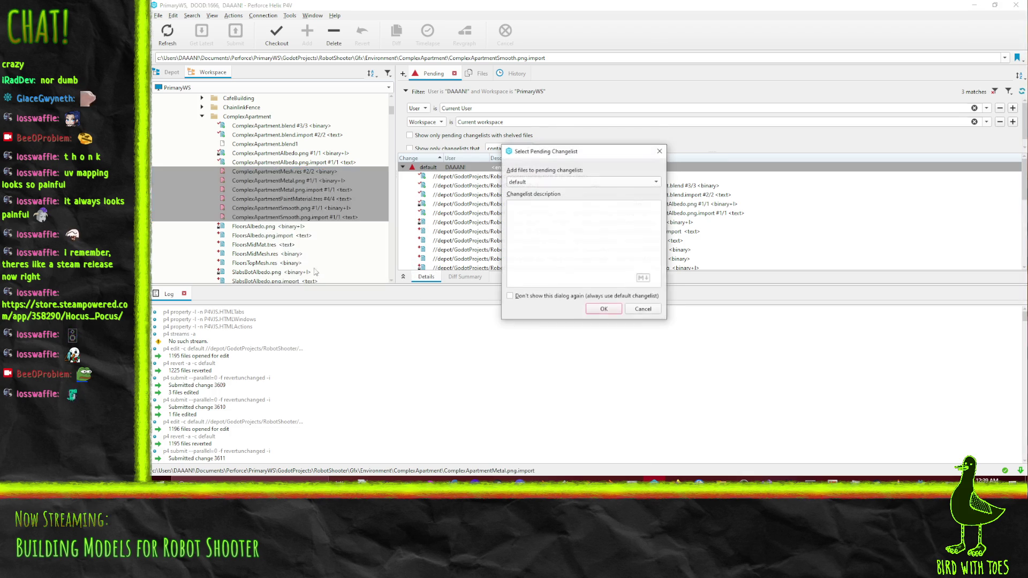
Confirm checkout of the six ComplexApartment files into the default changelist.
click(604, 310)
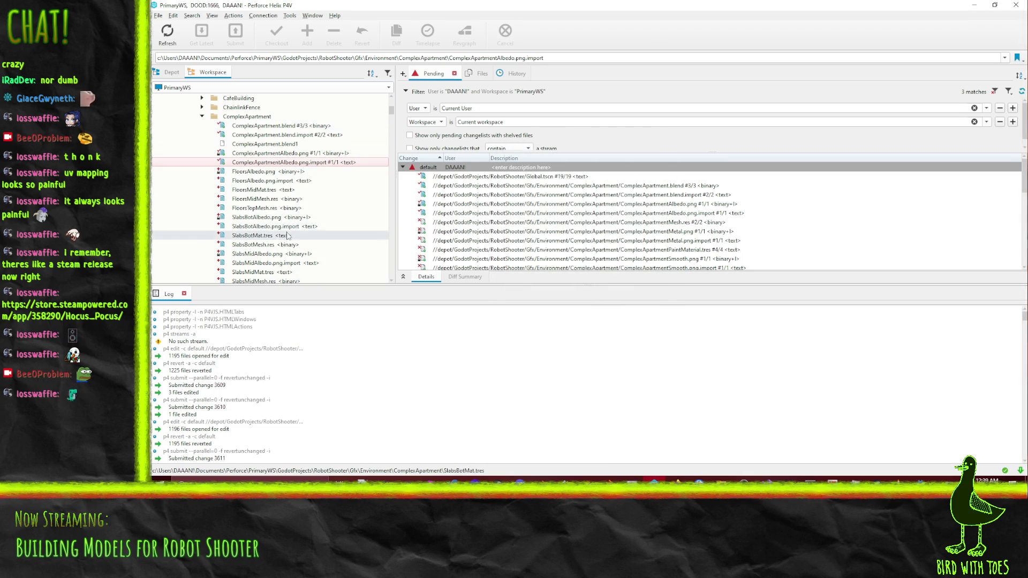
scroll(287, 236, down, 5)
scroll(283, 201, up, 3)
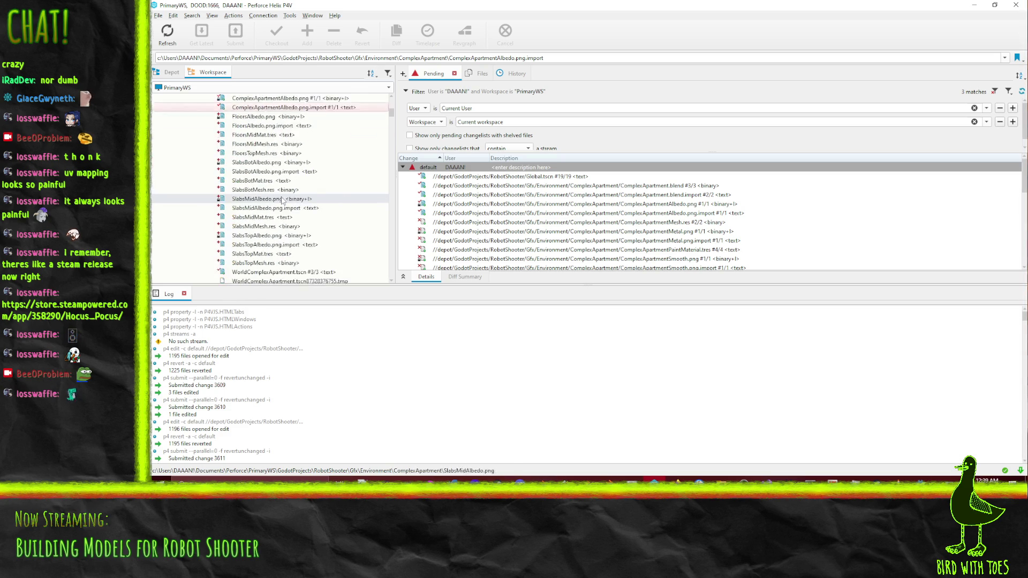
scroll(282, 201, up, 2)
scroll(495, 220, down, 5)
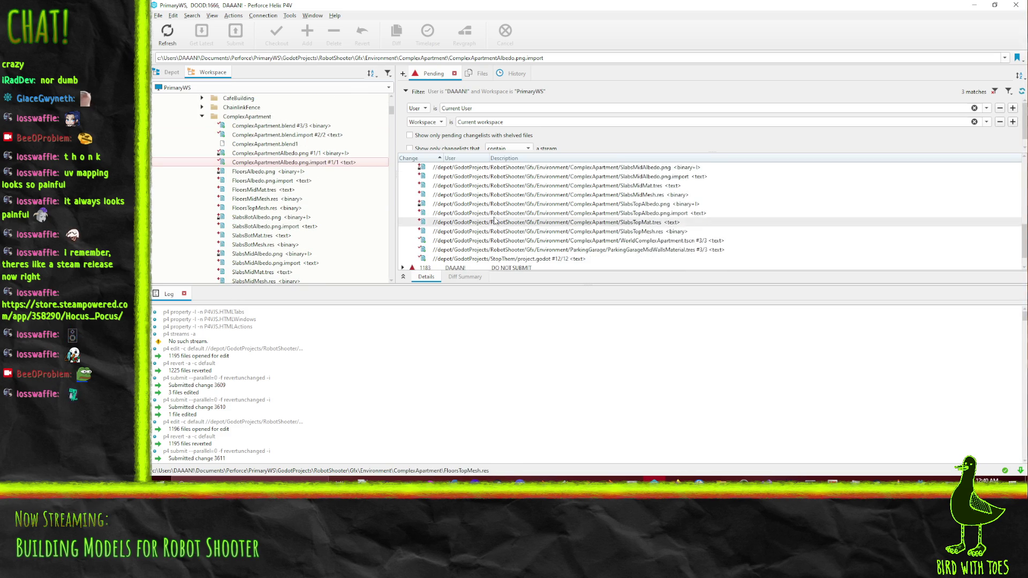
scroll(494, 221, up, 10)
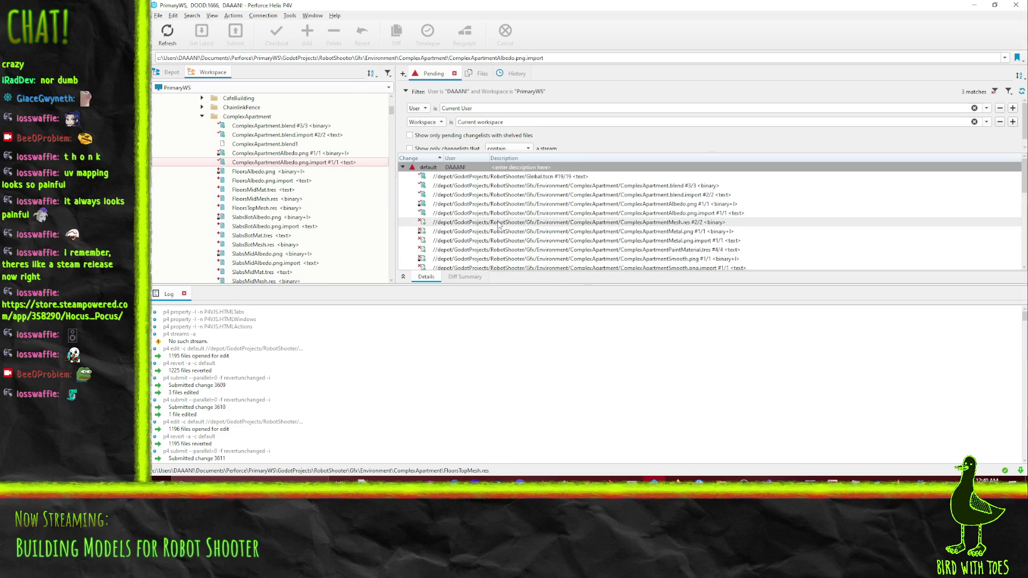
Start submitting the default changelist, beginning the description with 'Robot Shooter -'.
right_click(451, 170)
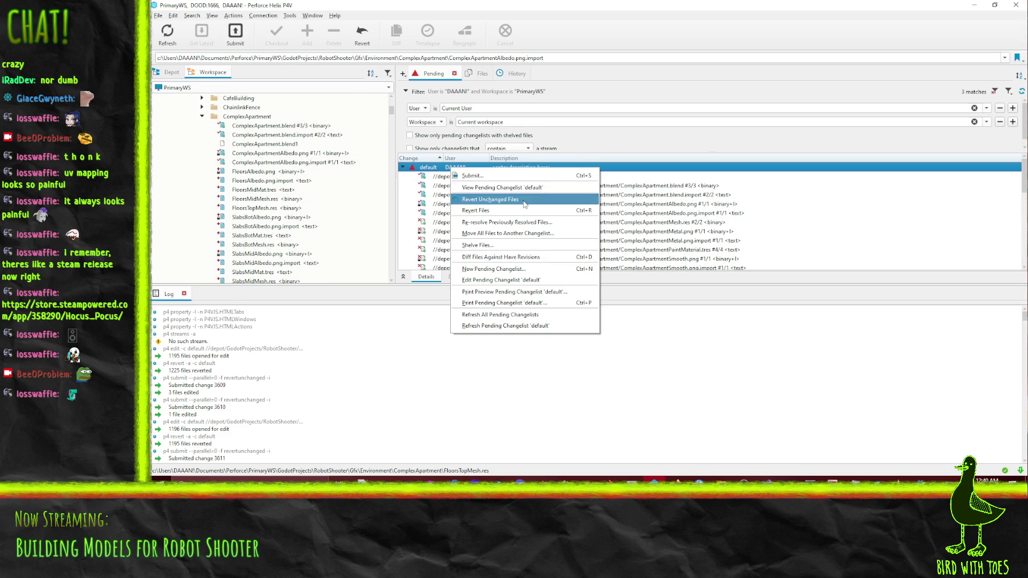
click(509, 177)
text(Robot Shooter -)
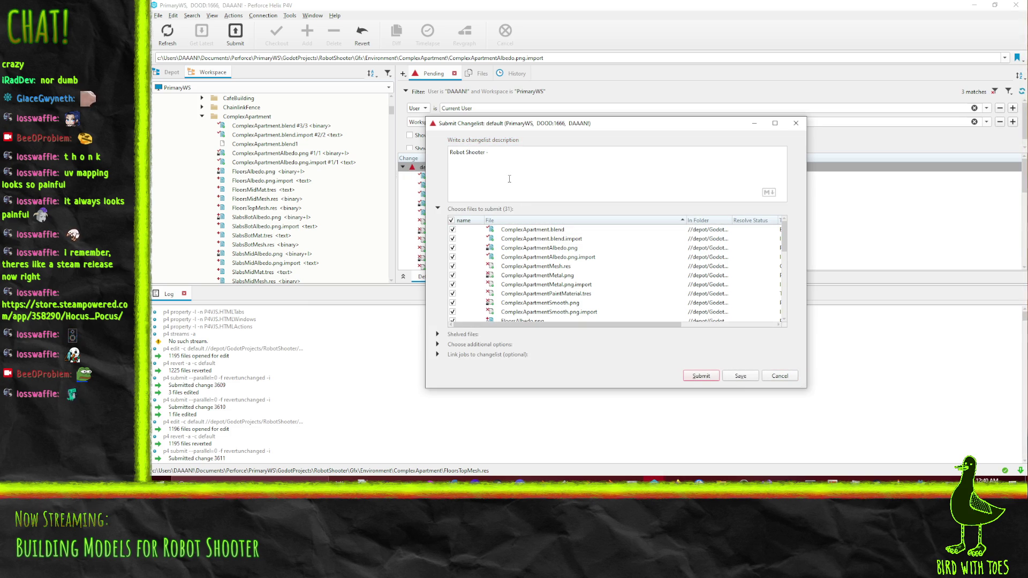
Back in Godot, orbit the World viewport down onto the ComplexApartment roof and show the Output panel.
key(alt+Tab)
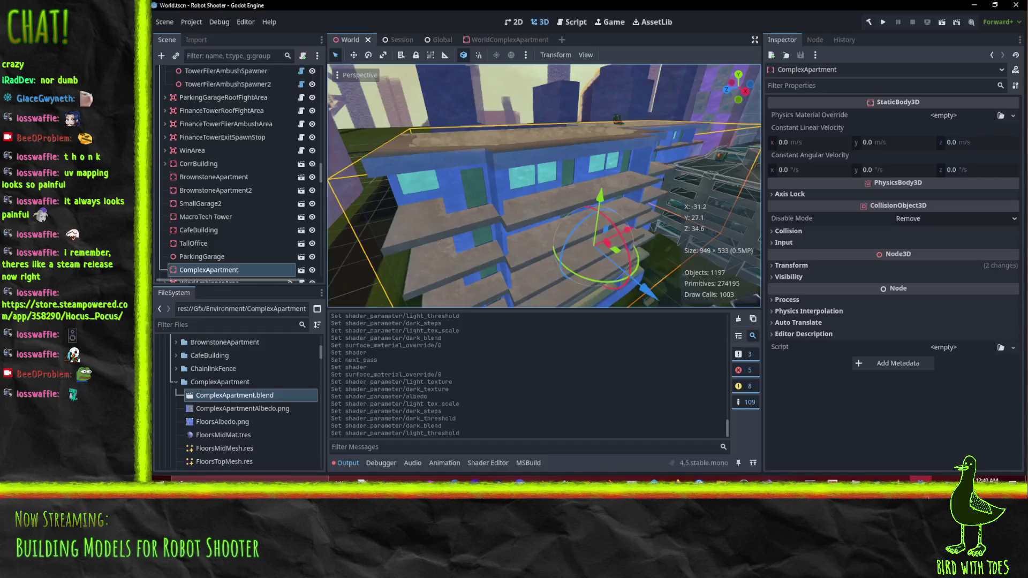
mouse_move(567, 179)
mouse_down()
mouse_move(627, 202)
mouse_move(596, 193)
mouse_move(583, 209)
mouse_up()
click(342, 468)
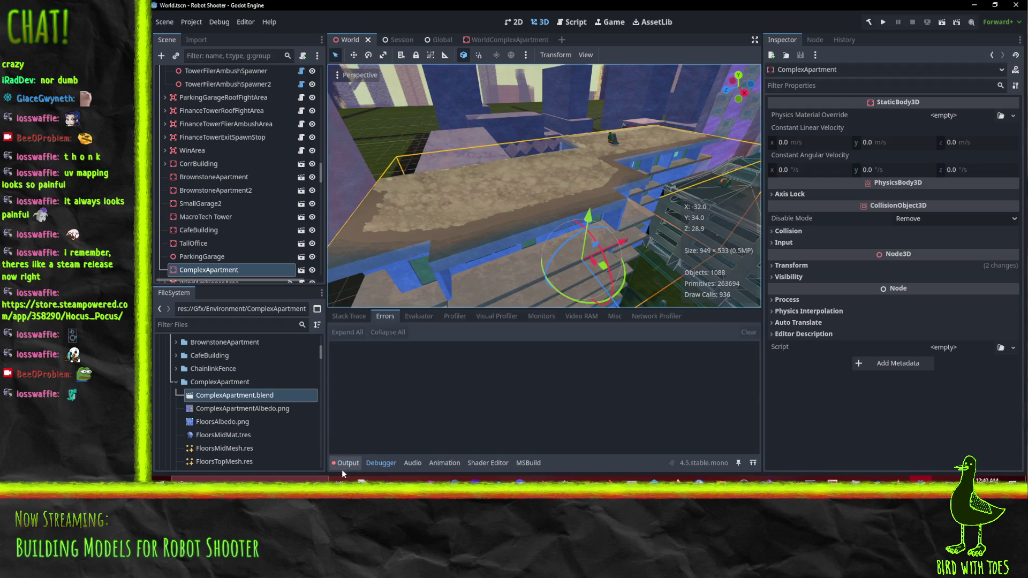
click(342, 468)
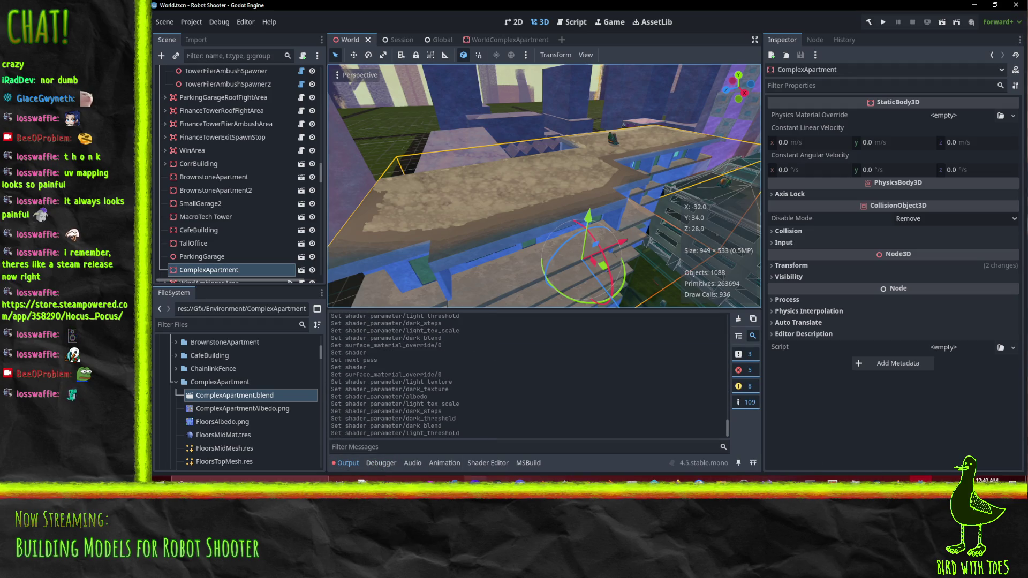
Close Blender, saving the changes to ComplexApartment.blend.
key(alt+Tab)
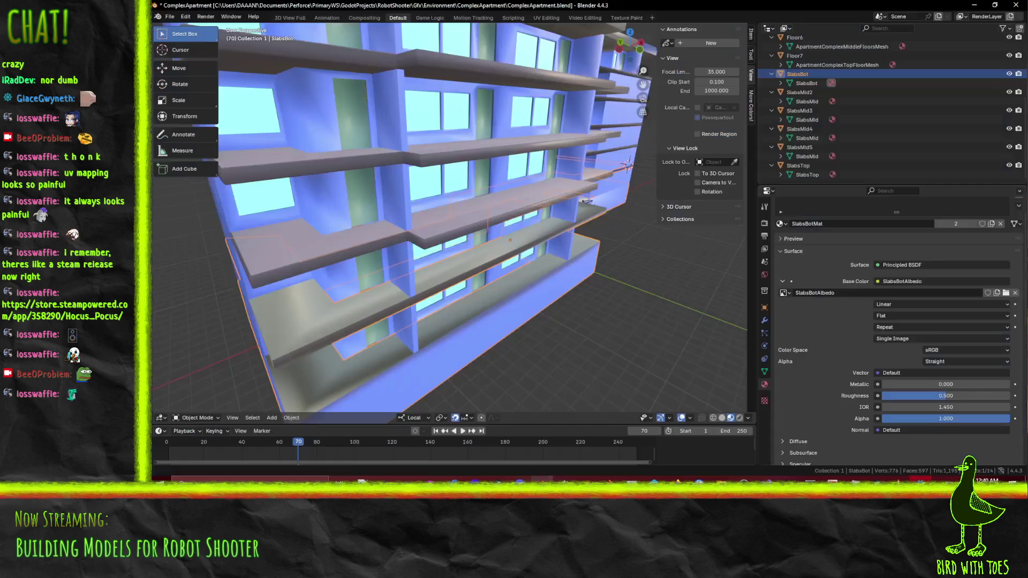
scroll(496, 240, down, 8)
scroll(487, 265, up, 5)
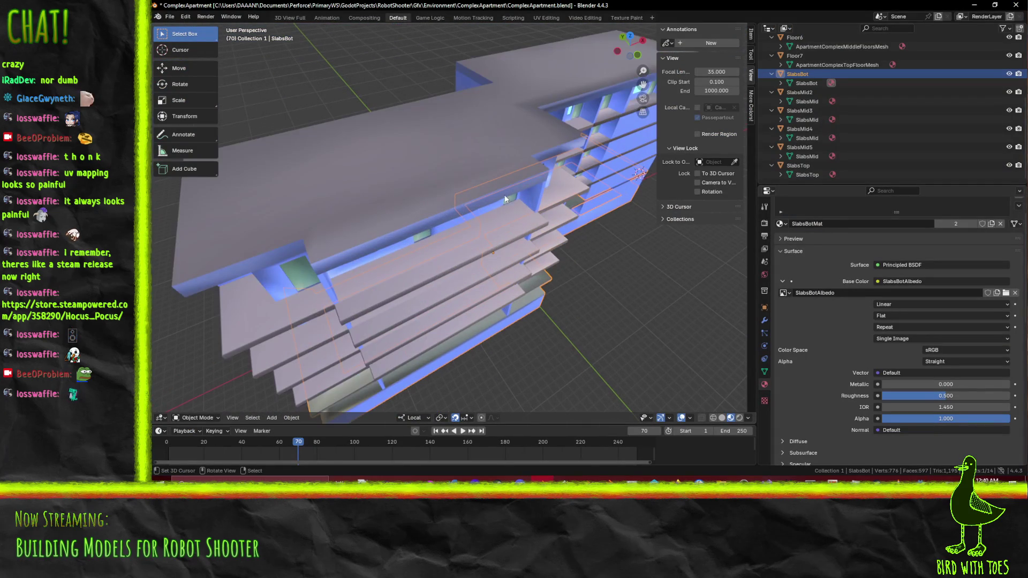
click(1016, 5)
click(554, 265)
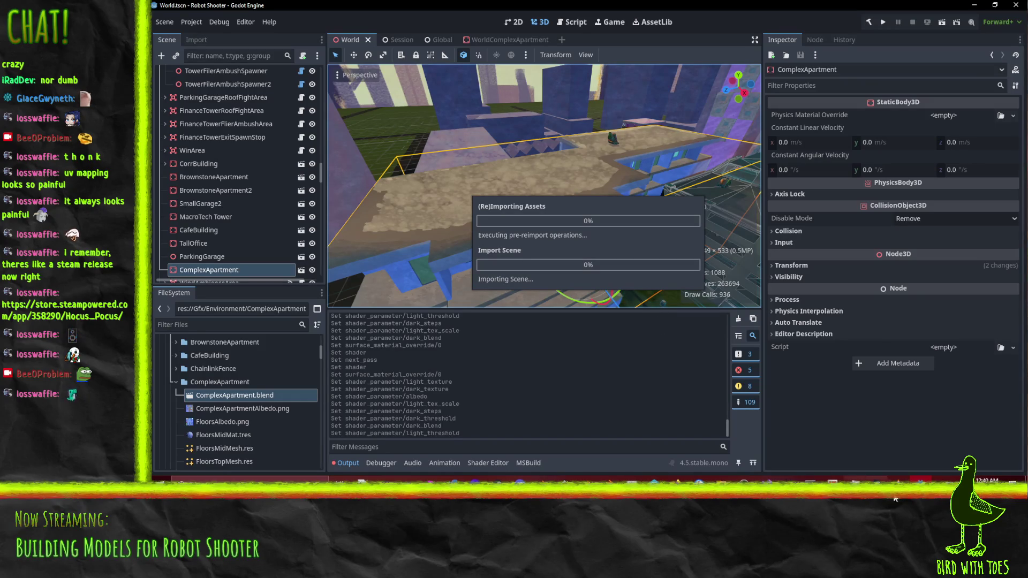
Wait for Godot to finish reimporting the changed ComplexApartment assets.
mouse_move(921, 480)
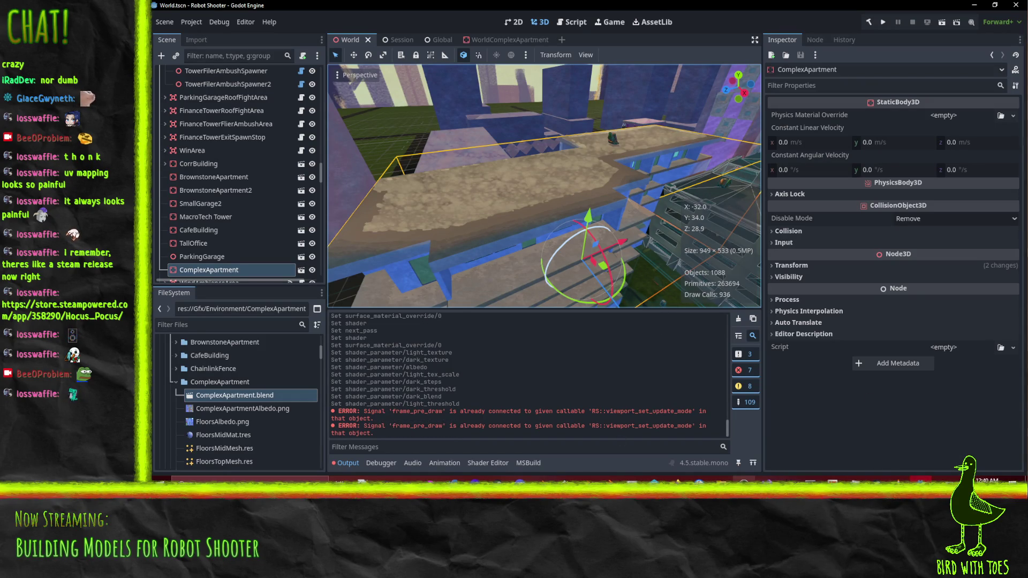
Finish the 'Robot Shooter -' description and submit the 31-file default changelist.
click(653, 480)
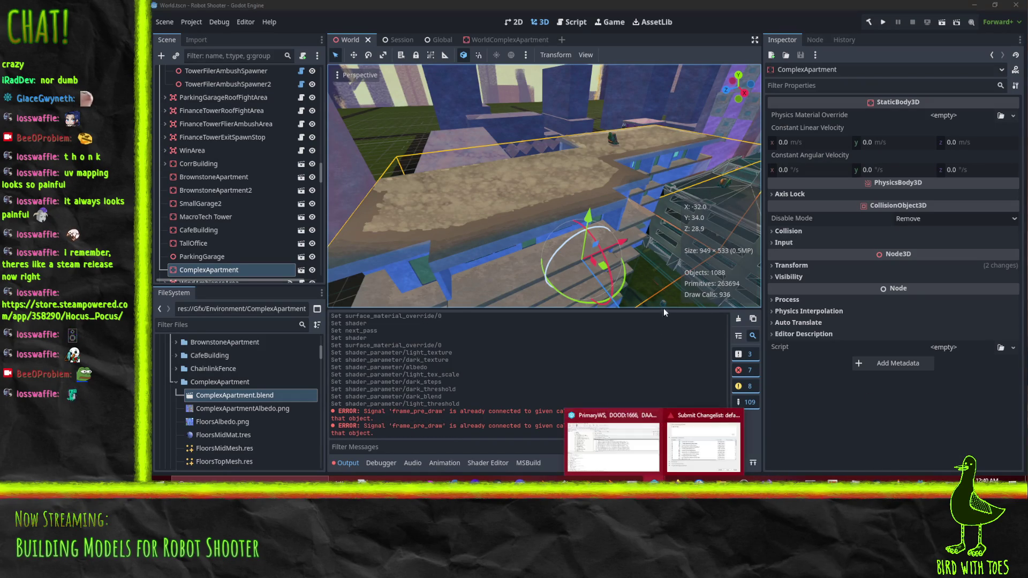
click(703, 445)
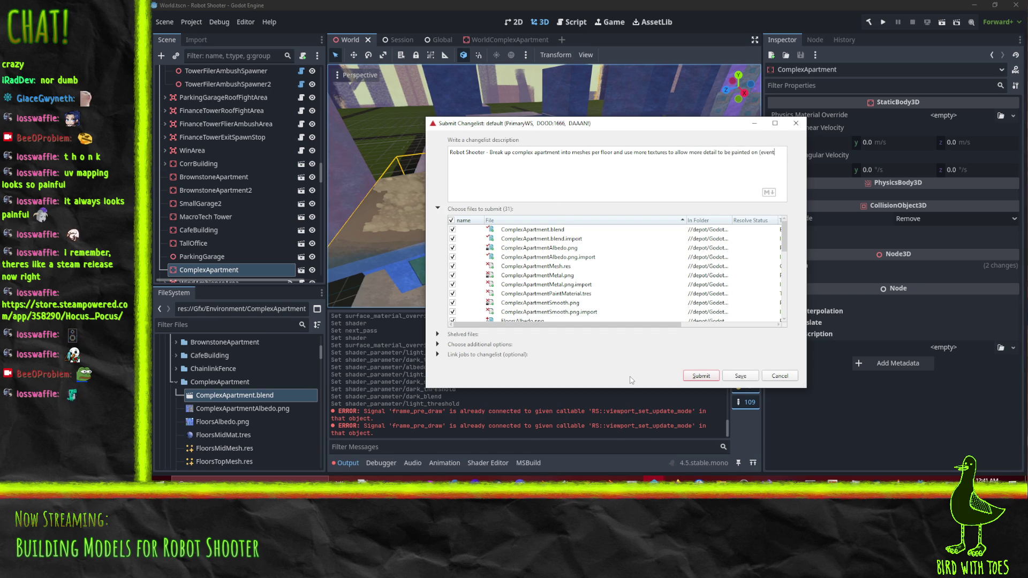
text(ually))
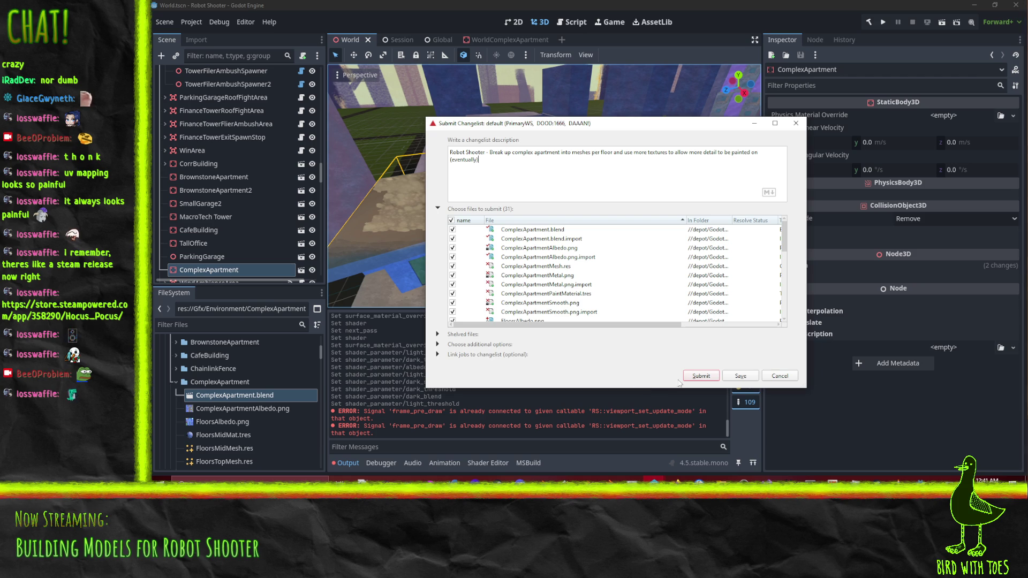
click(684, 377)
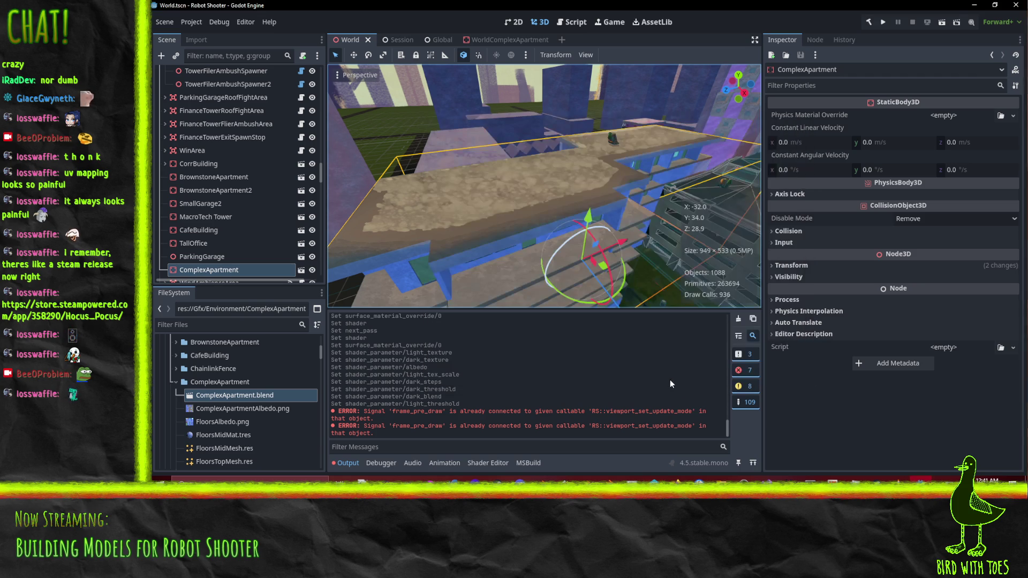
Switch to the Firefox IdeaFile/RobotShooter window and scroll through the Todo kanban tickets.
click(681, 480)
click(627, 447)
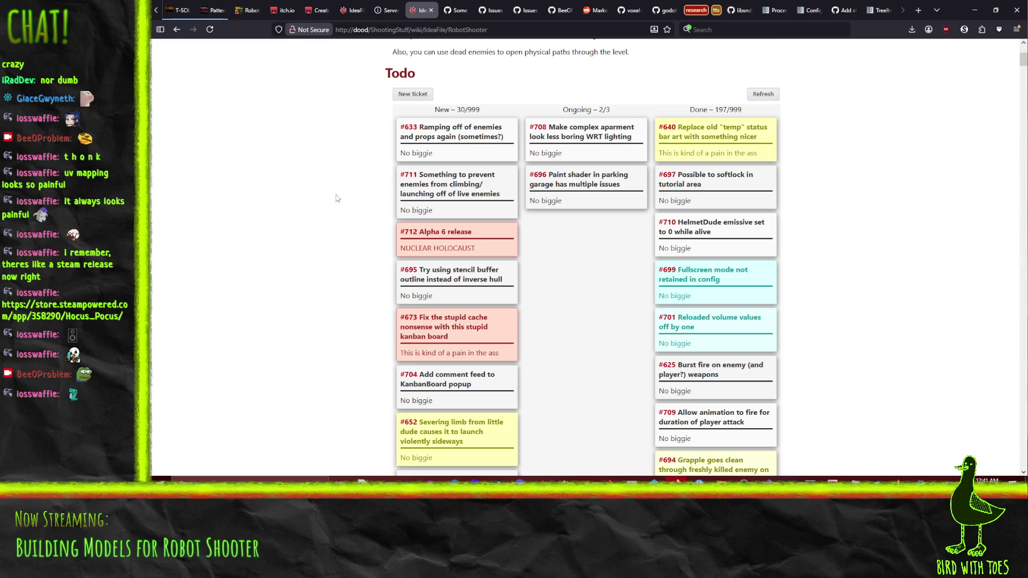
scroll(342, 200, down, 3)
scroll(340, 201, up, 4)
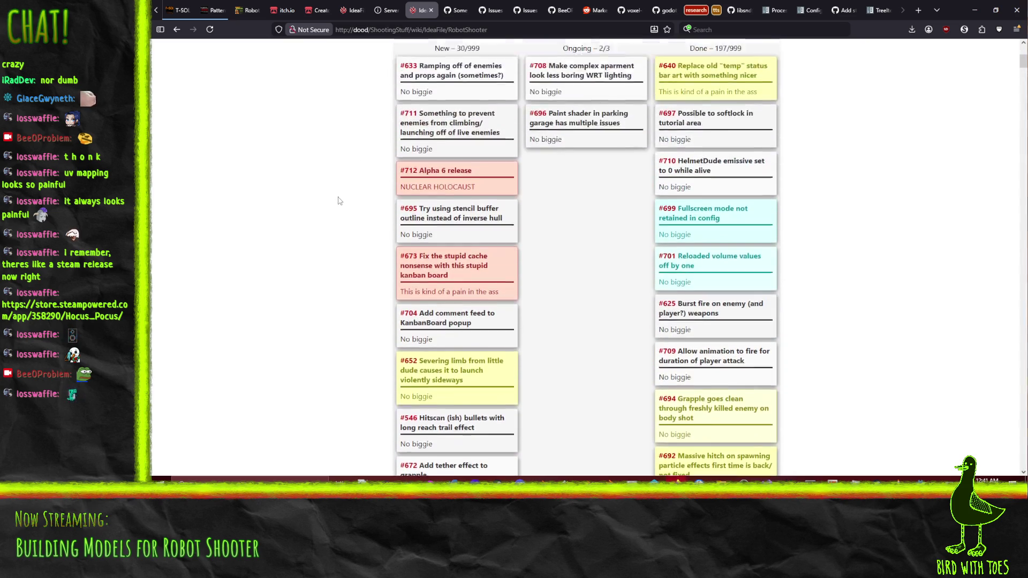
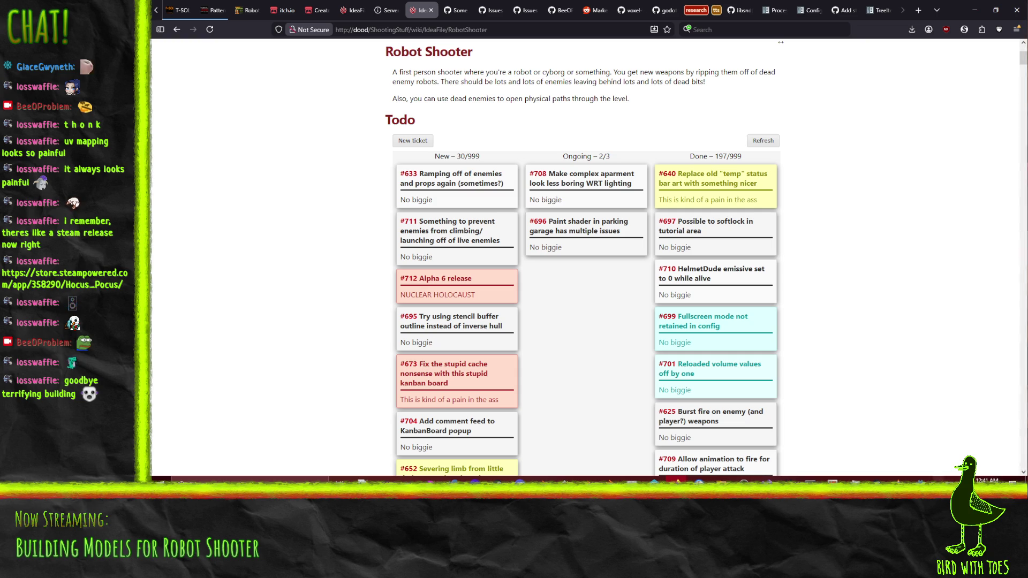
Switch from the Robot Shooter board in Firefox back to the Godot editor via the taskbar.
click(921, 479)
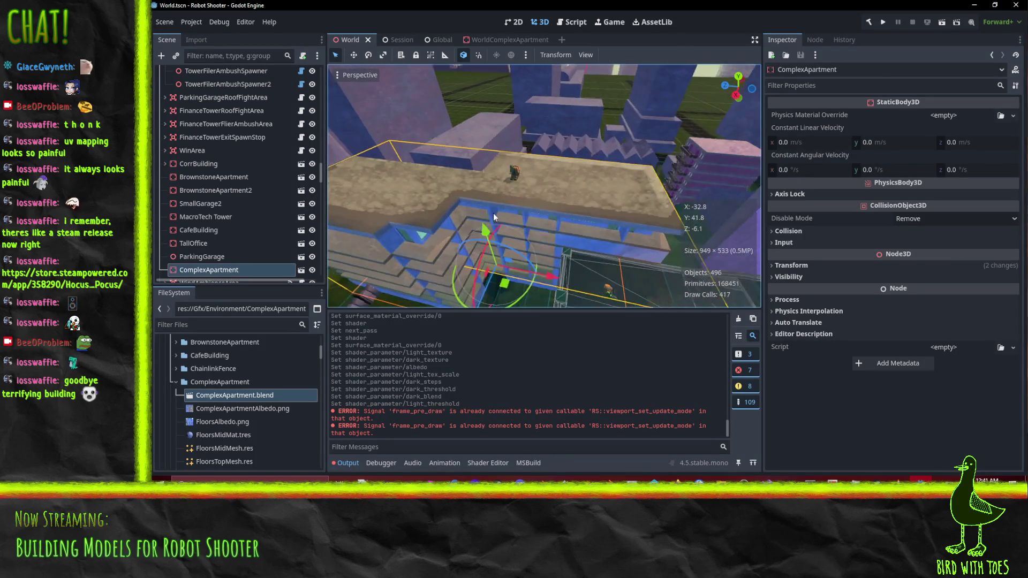
Select the ParkApartmentSpawner and scroll through the FileSystem dock.
scroll(494, 217, down, 6)
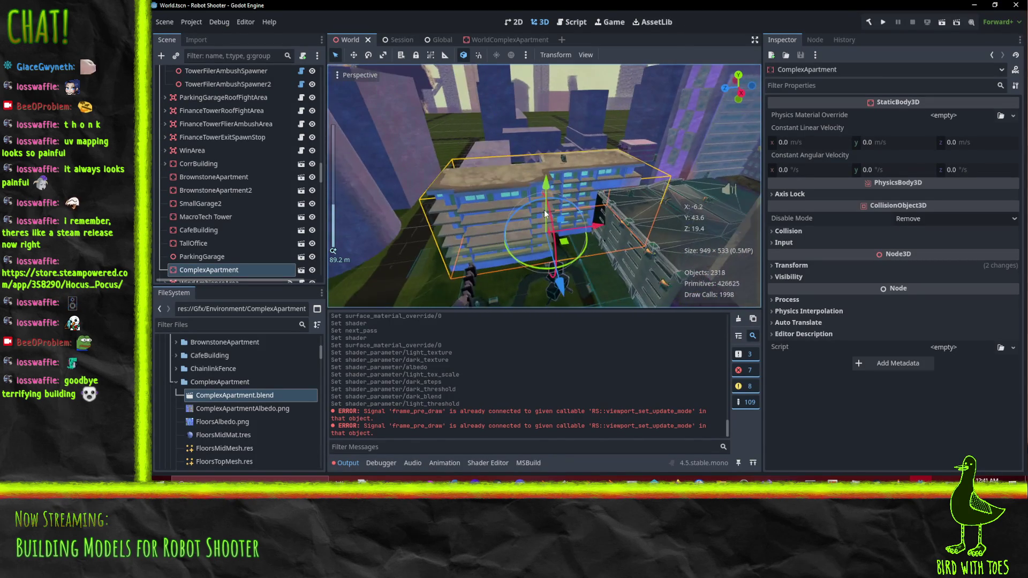
scroll(545, 214, up, 3)
click(577, 143)
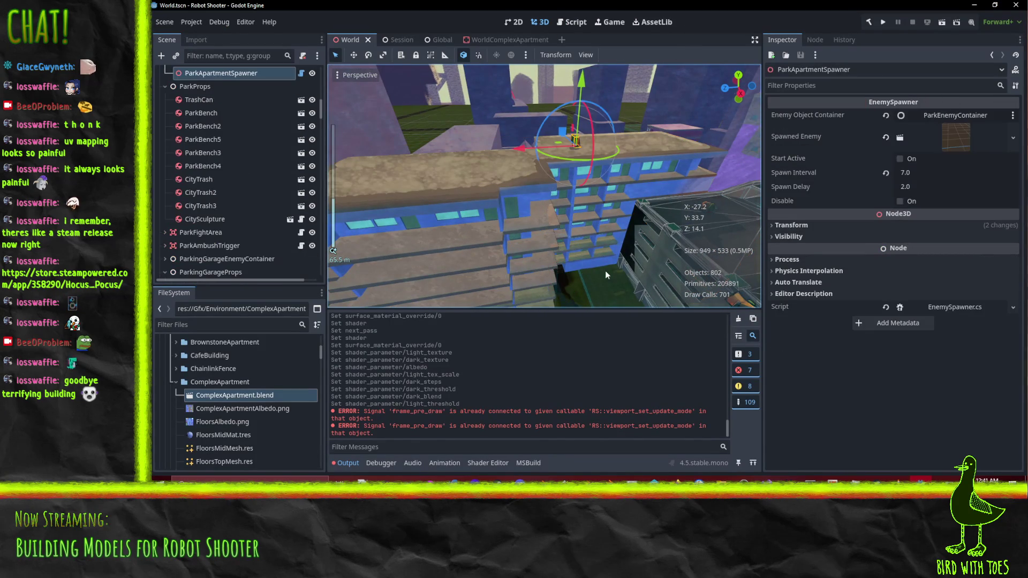
scroll(241, 136, up, 3)
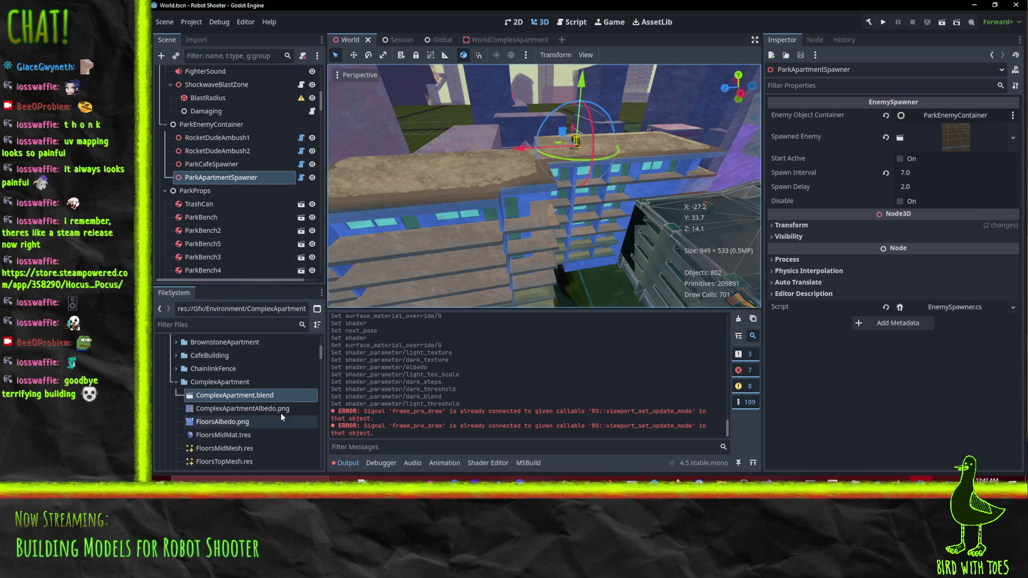
scroll(280, 412, down, 3)
scroll(283, 414, up, 10)
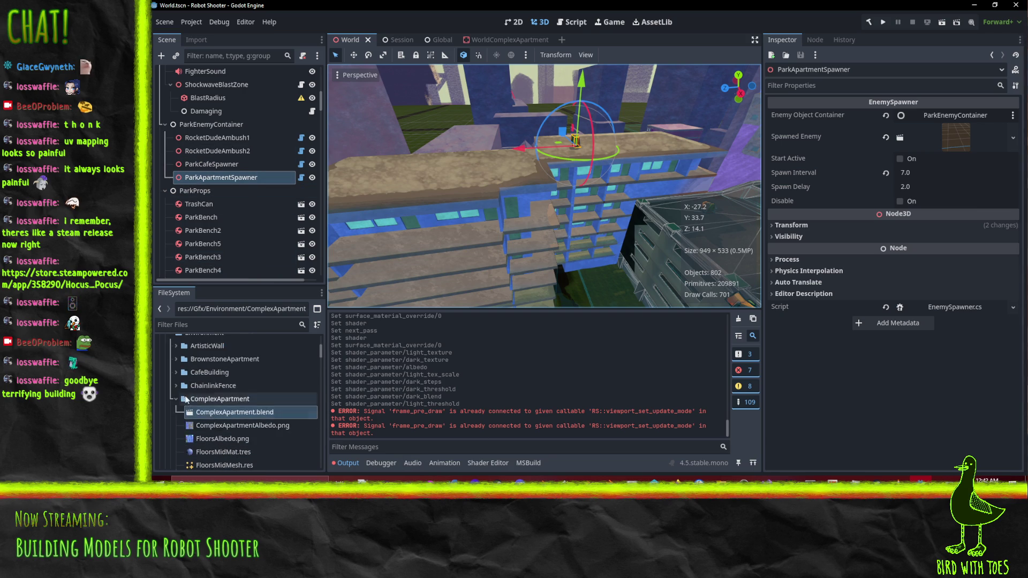
scroll(218, 389, down, 1)
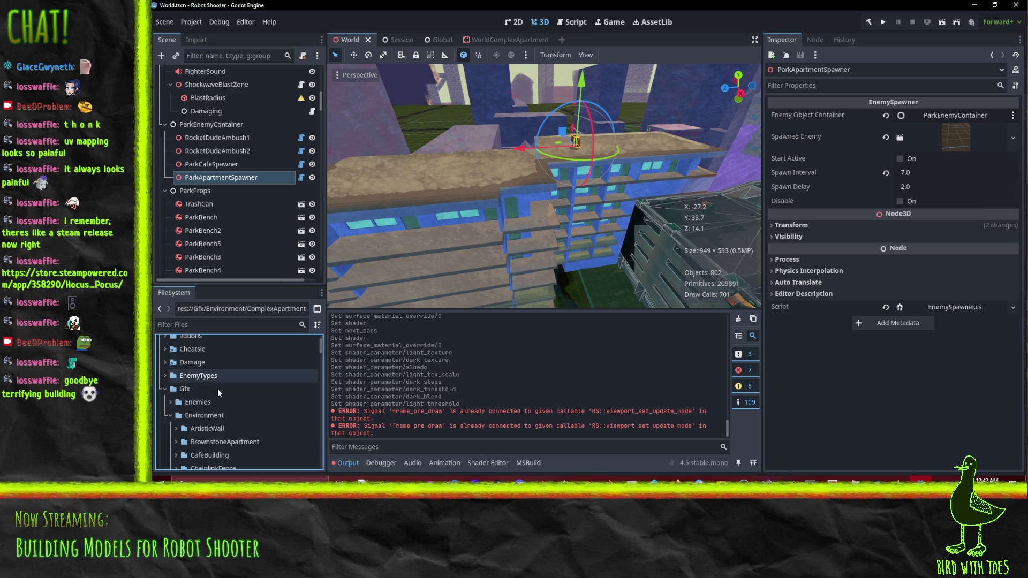
Browse the Gfx Enemies folders, checking LankyDude and LittleDude contents.
click(170, 402)
click(190, 441)
scroll(188, 423, down, 2)
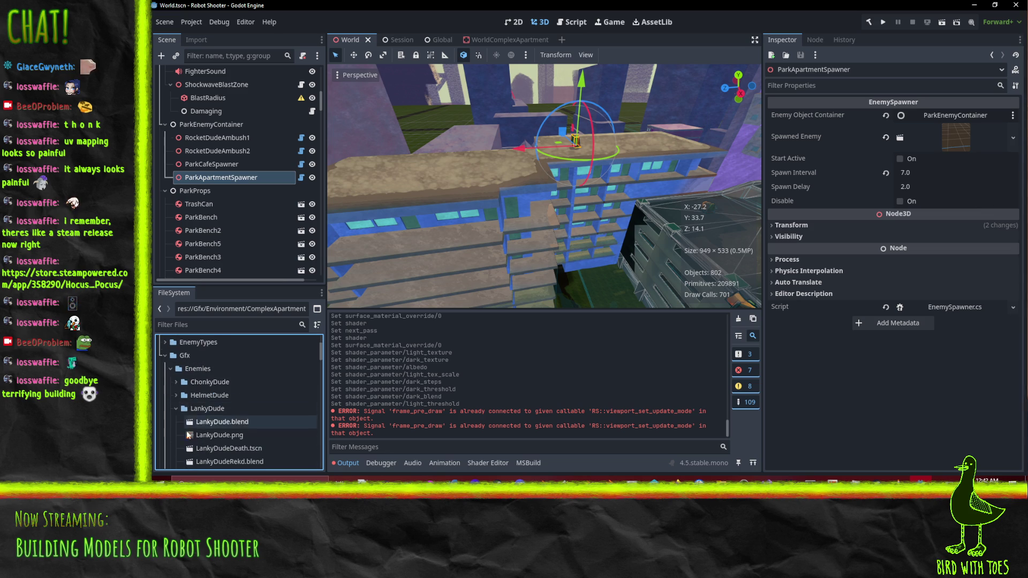
click(176, 394)
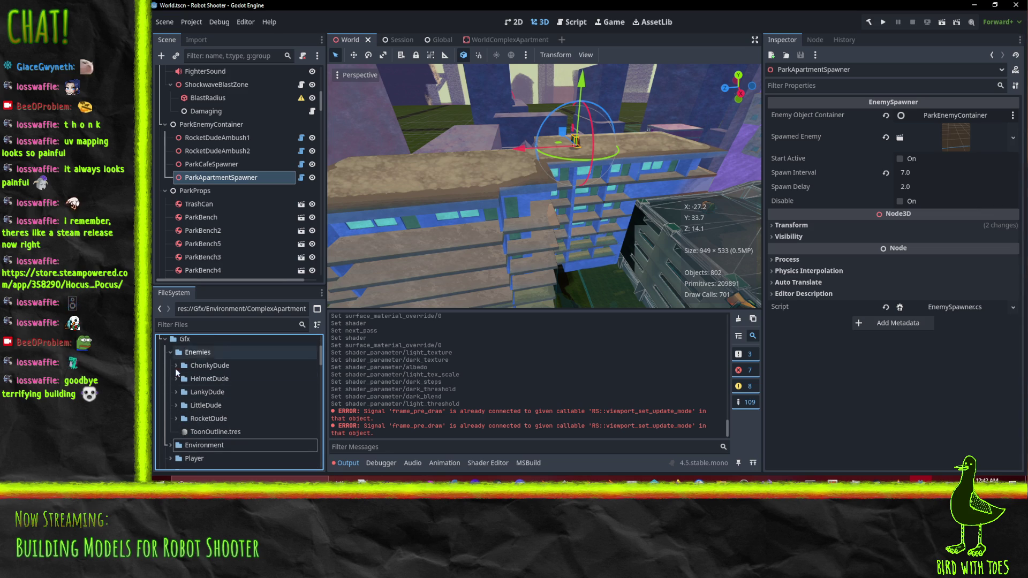
click(176, 405)
scroll(177, 400, down, 3)
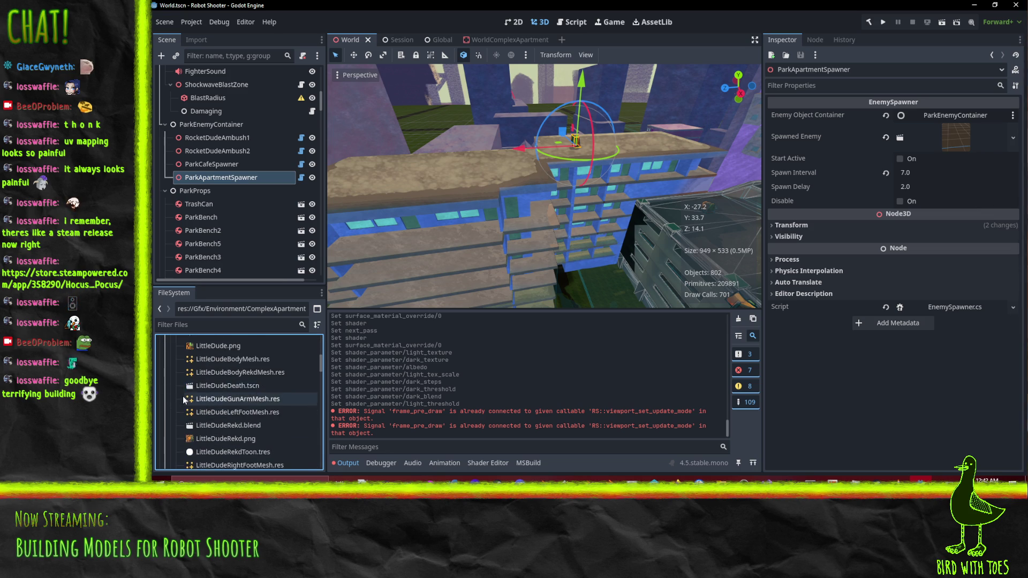
scroll(182, 397, down, 3)
scroll(239, 399, up, 10)
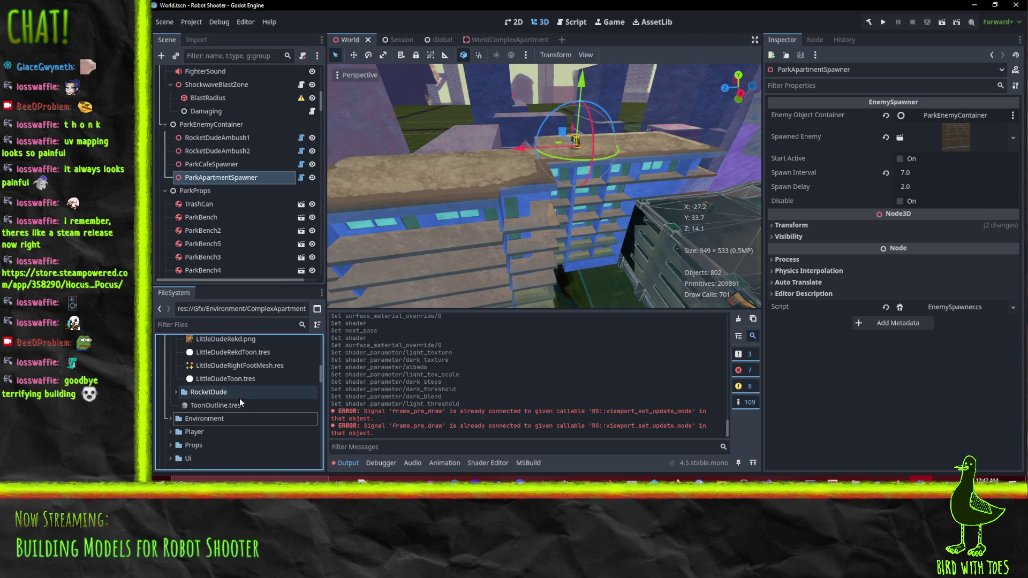
Collapse Gfx and expand the EnemyTypes folder to list its files.
click(165, 389)
click(165, 374)
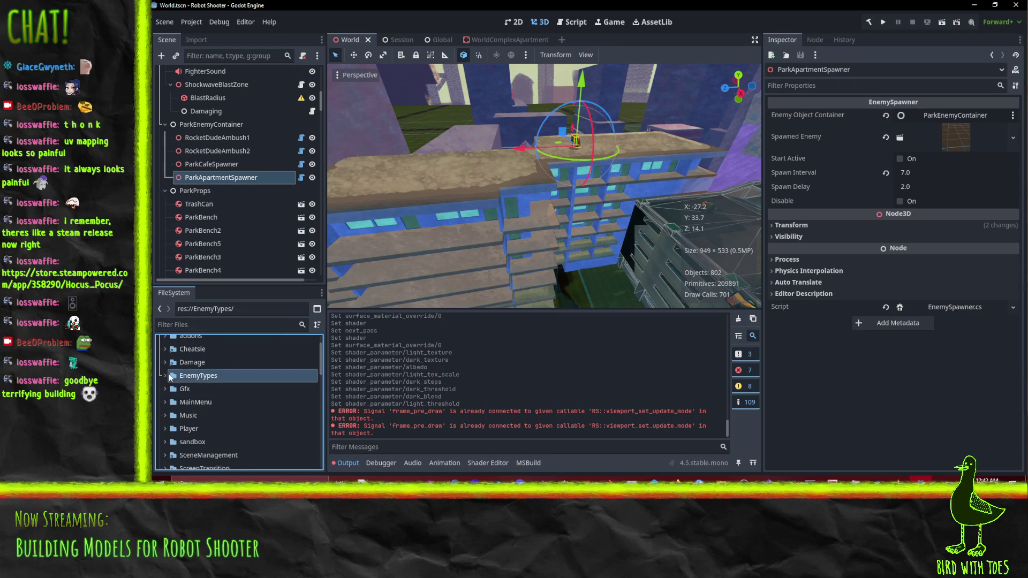
click(165, 374)
scroll(236, 423, down, 3)
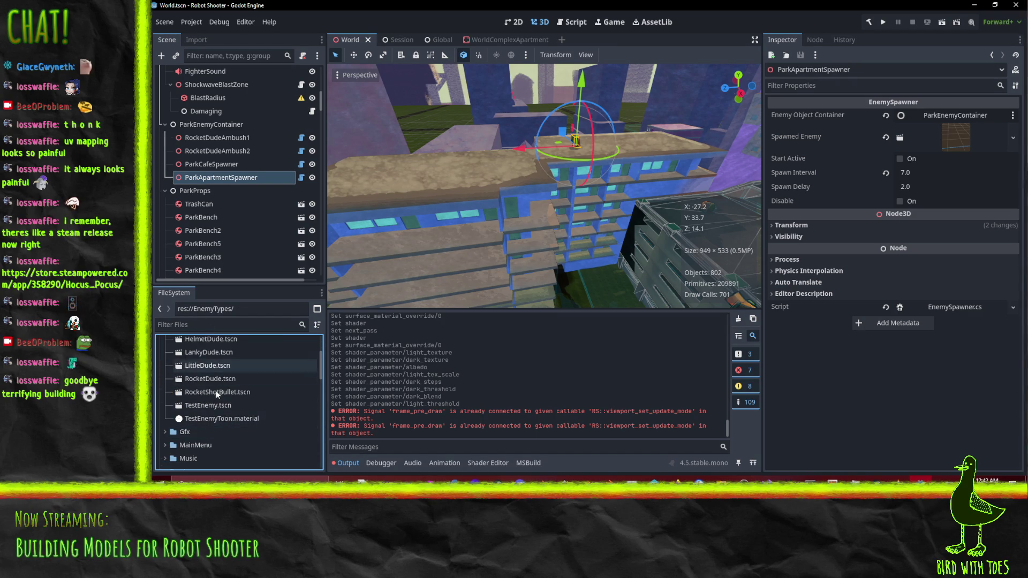
Open TestEnemy.tscn and frame the viewport on the enemy's Body mesh.
double_click(211, 407)
mouse_move(509, 227)
mouse_down()
mouse_move(477, 233)
mouse_move(637, 237)
mouse_move(566, 193)
mouse_move(603, 229)
mouse_up()
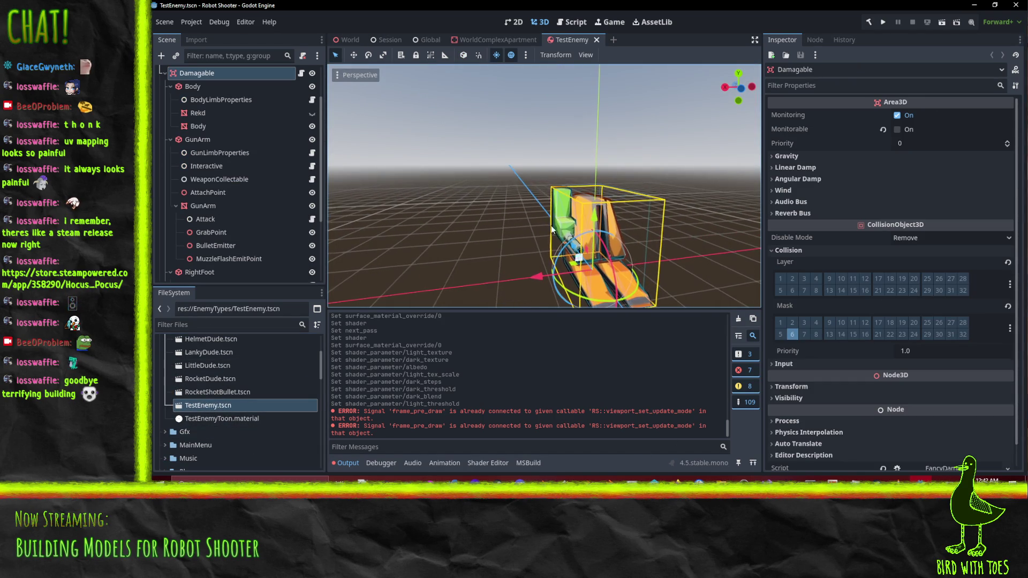
click(198, 127)
key(f)
drag(396, 204, 437, 201)
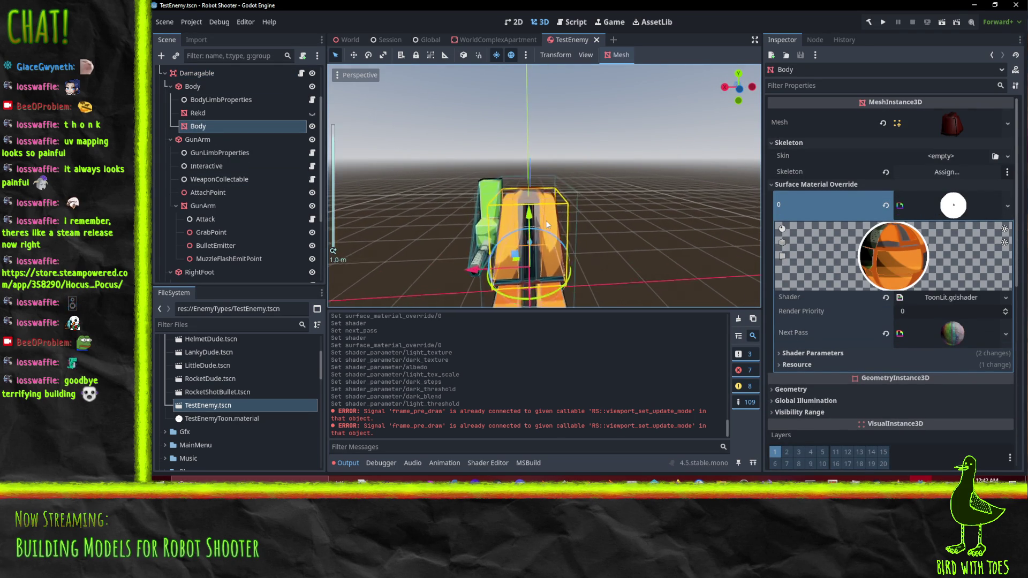
scroll(545, 220, up, 5)
drag(505, 195, 467, 140)
key(f)
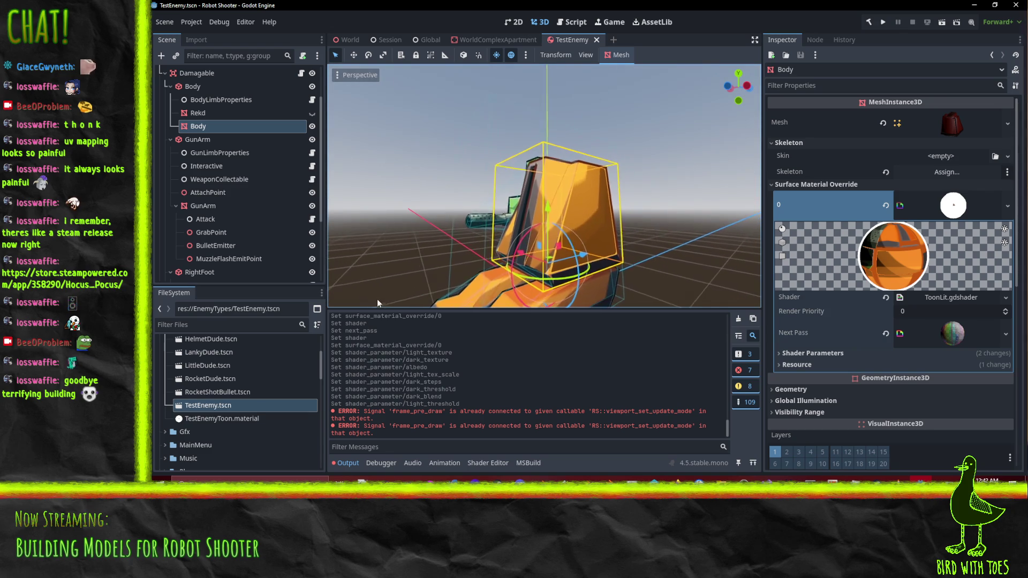
Inspect the Body's ToonLit override material and expand its ToonOutline next pass.
mouse_move(515, 192)
mouse_down()
mouse_move(581, 235)
mouse_move(605, 230)
mouse_up()
scroll(900, 185, down, 3)
scroll(903, 223, up, 2)
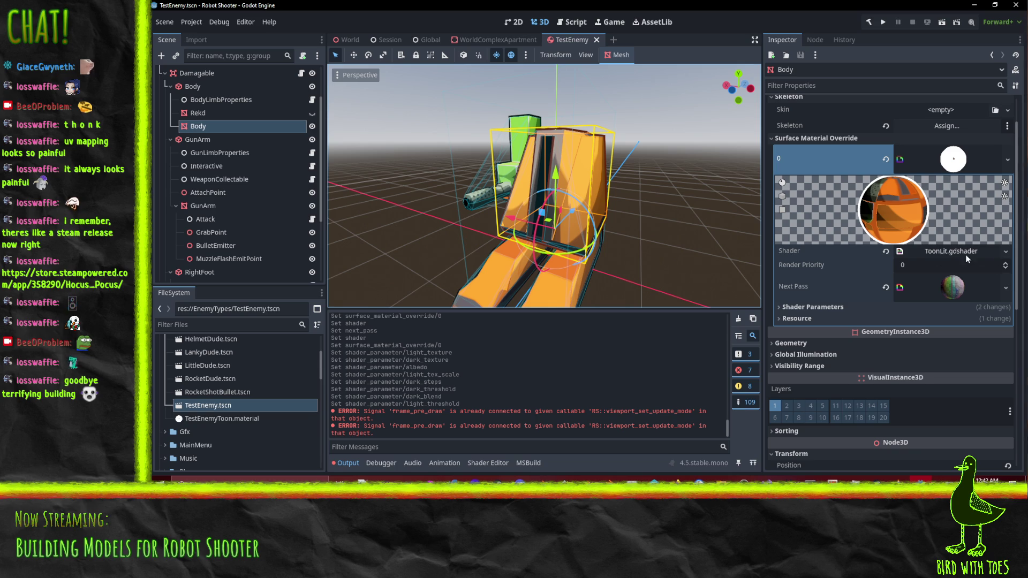
scroll(965, 257, up, 2)
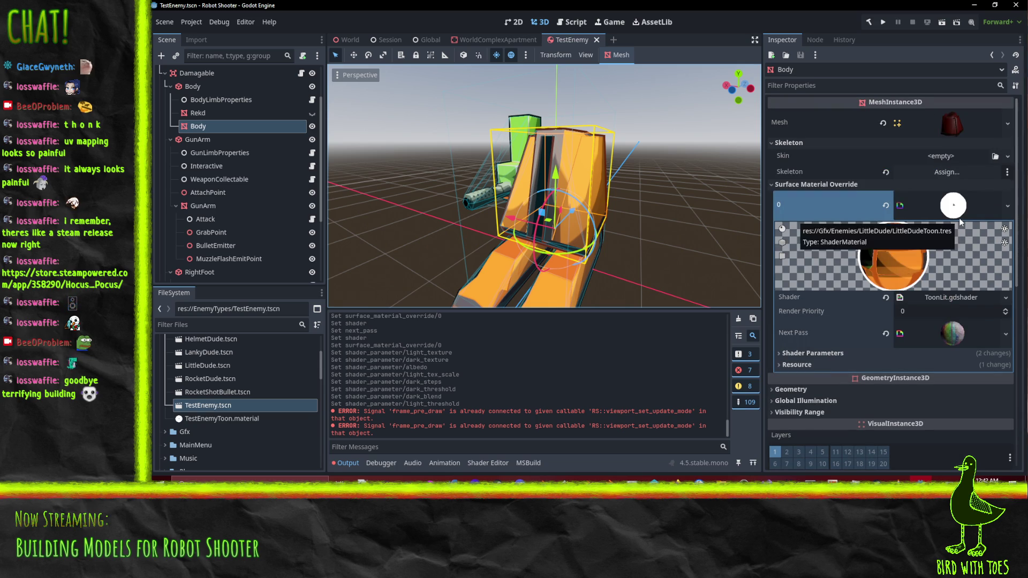
scroll(952, 294, down, 4)
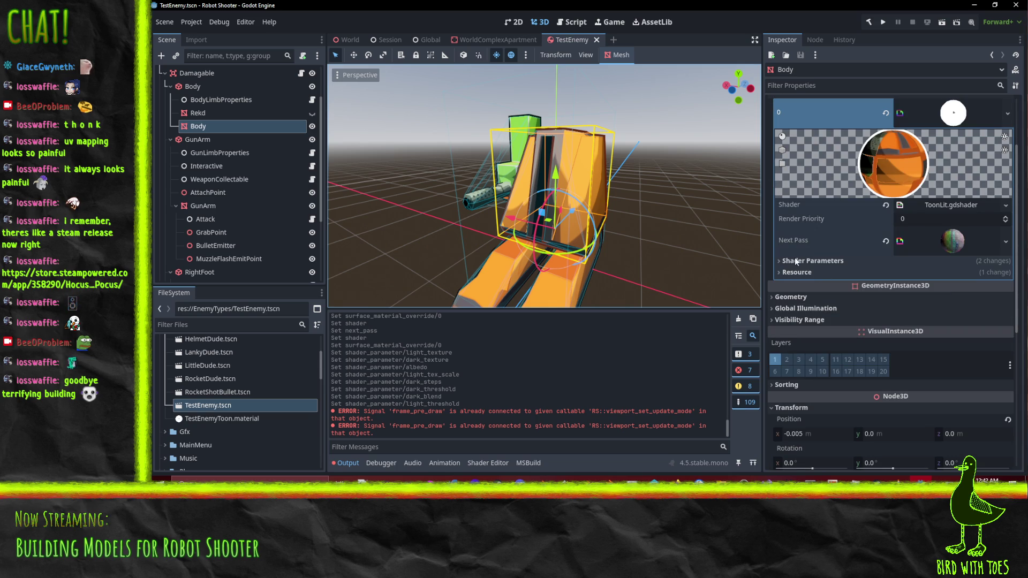
click(808, 261)
click(808, 262)
click(781, 238)
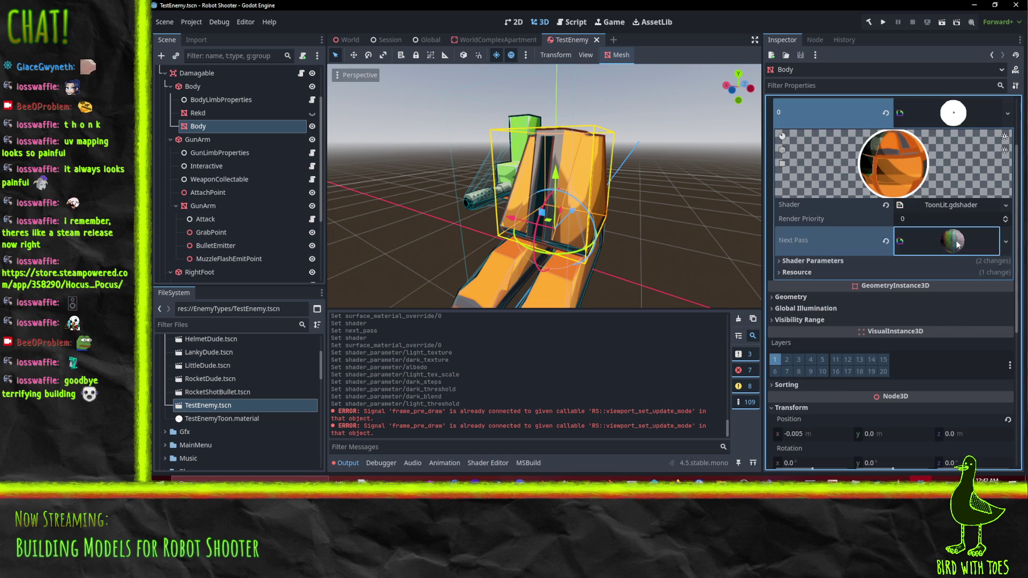
scroll(887, 286, up, 2)
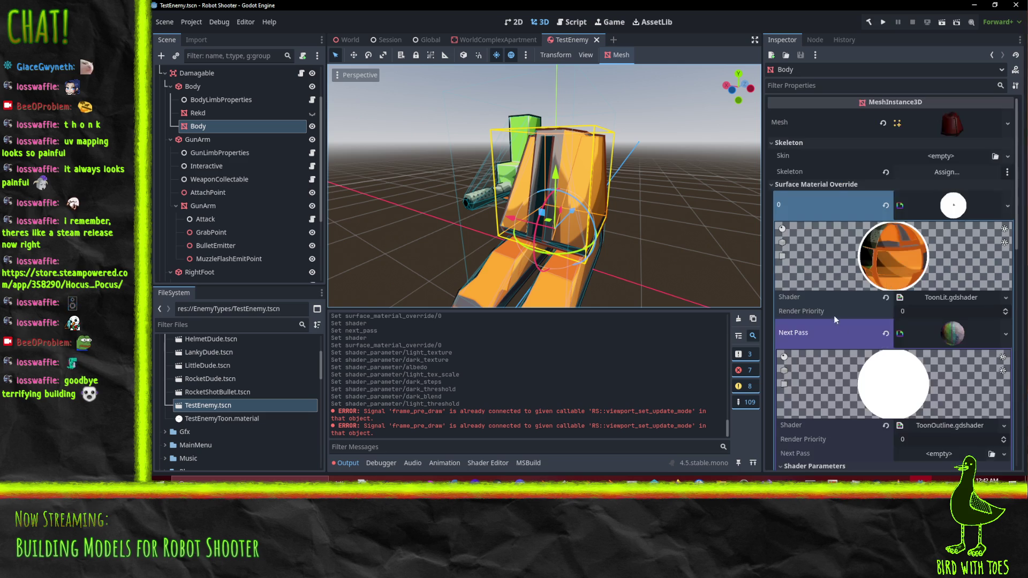
scroll(833, 316, down, 1)
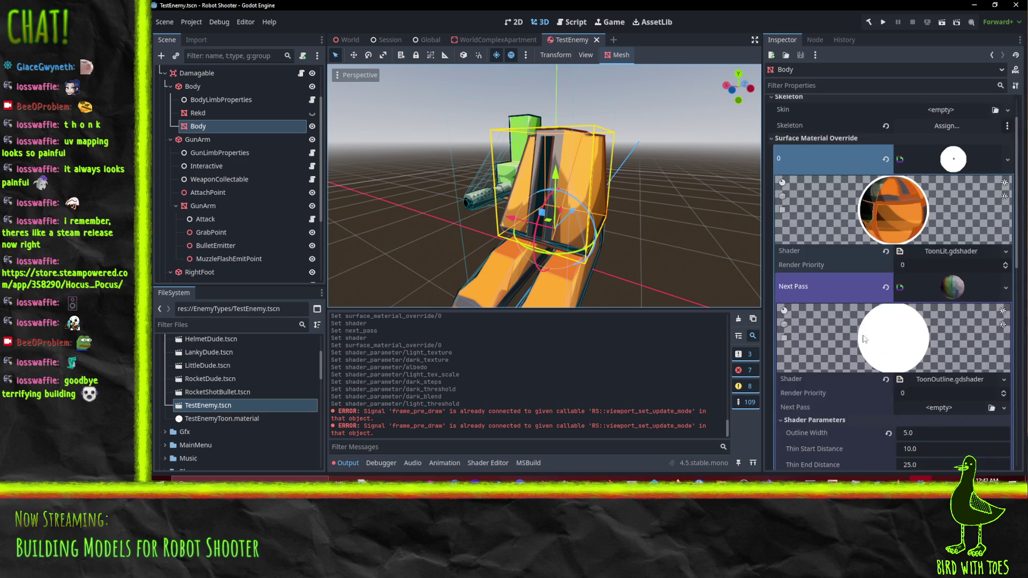
Replace the Body's next-pass material with a new StandardMaterial3D.
click(1006, 287)
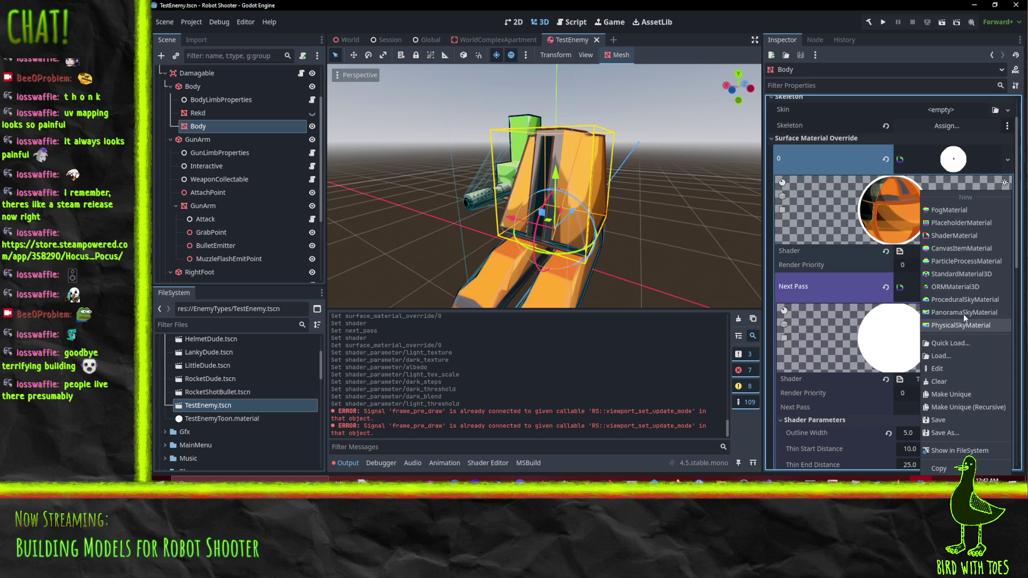
click(951, 274)
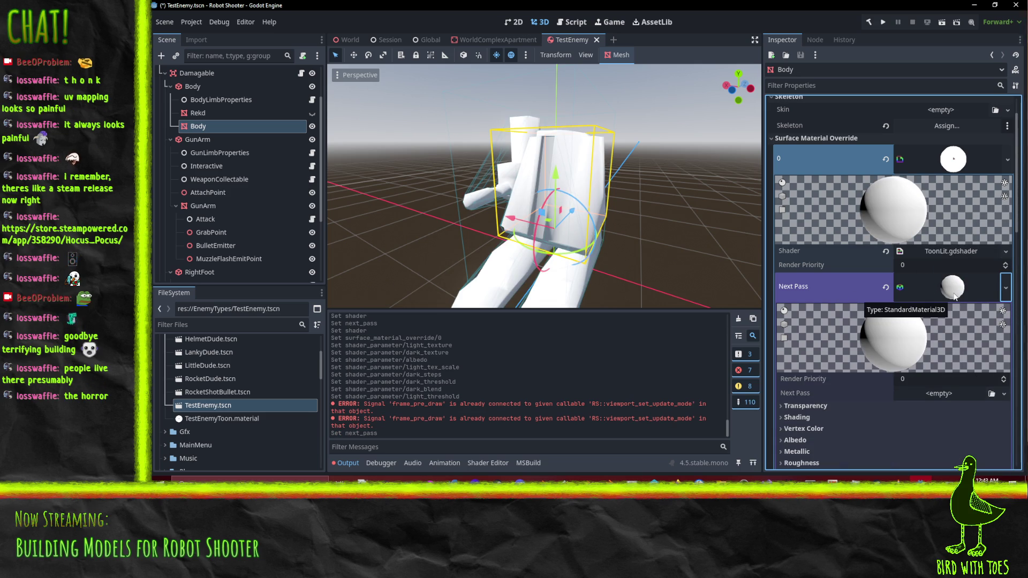
scroll(975, 311, down, 4)
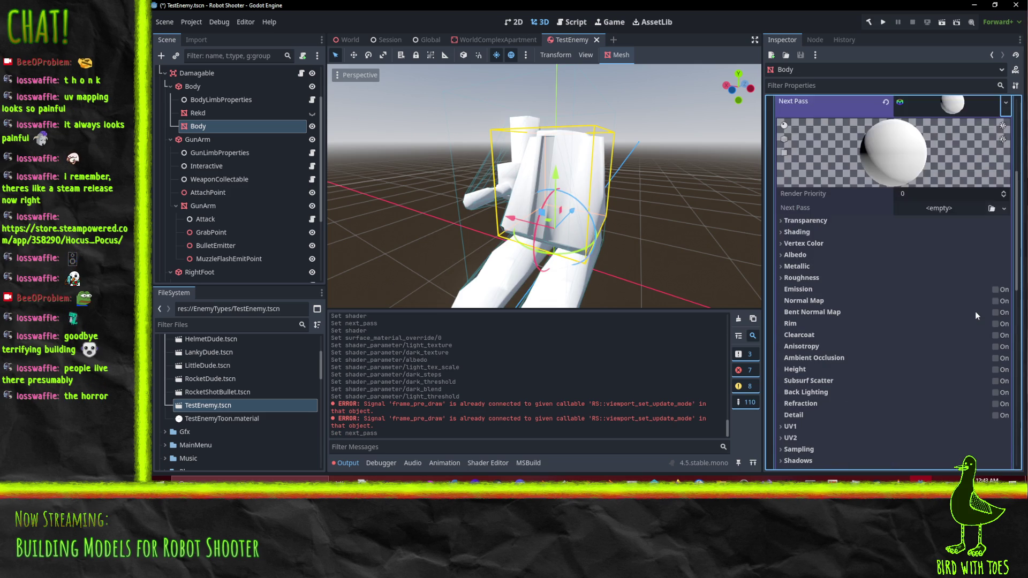
scroll(823, 270, down, 2)
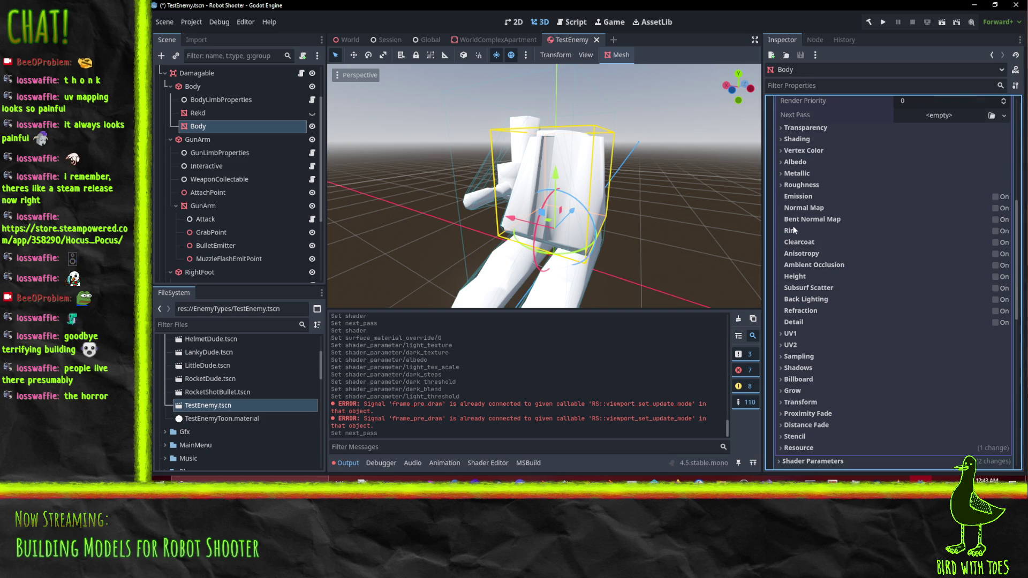
Set the new material's stencil mode to Outline with 0.05 thickness.
click(798, 436)
scroll(921, 332, down, 3)
click(914, 311)
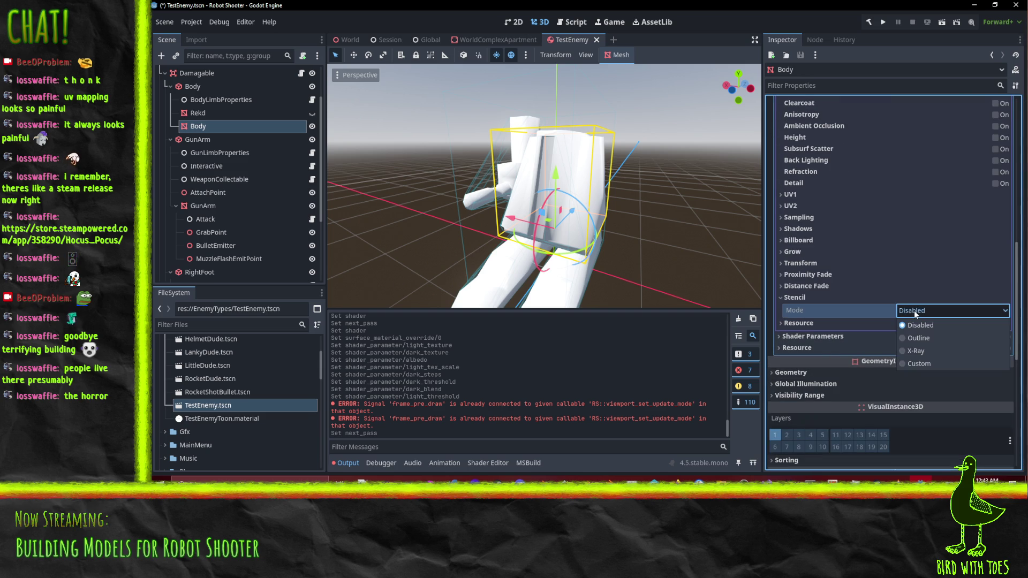
click(920, 338)
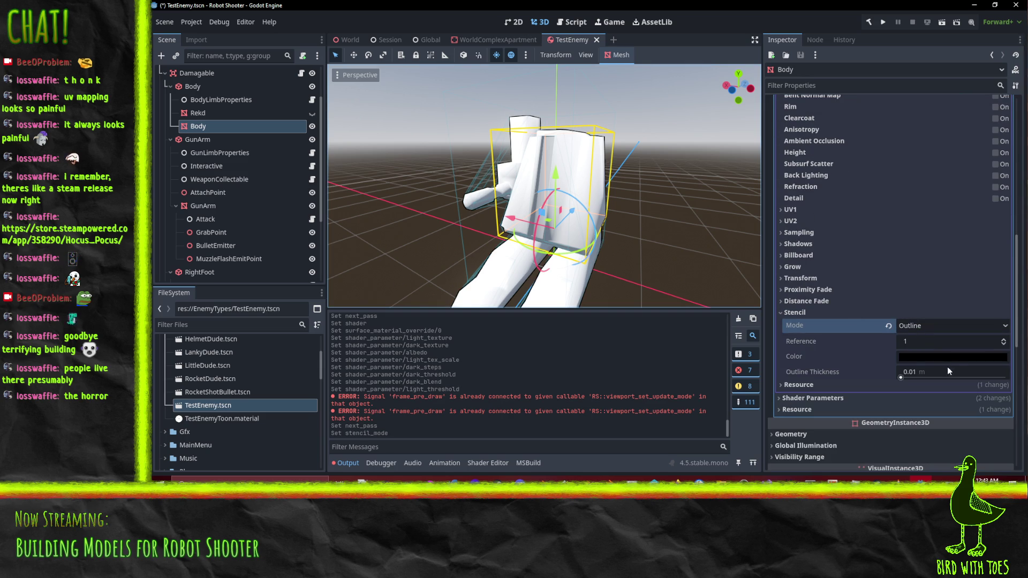
click(932, 374)
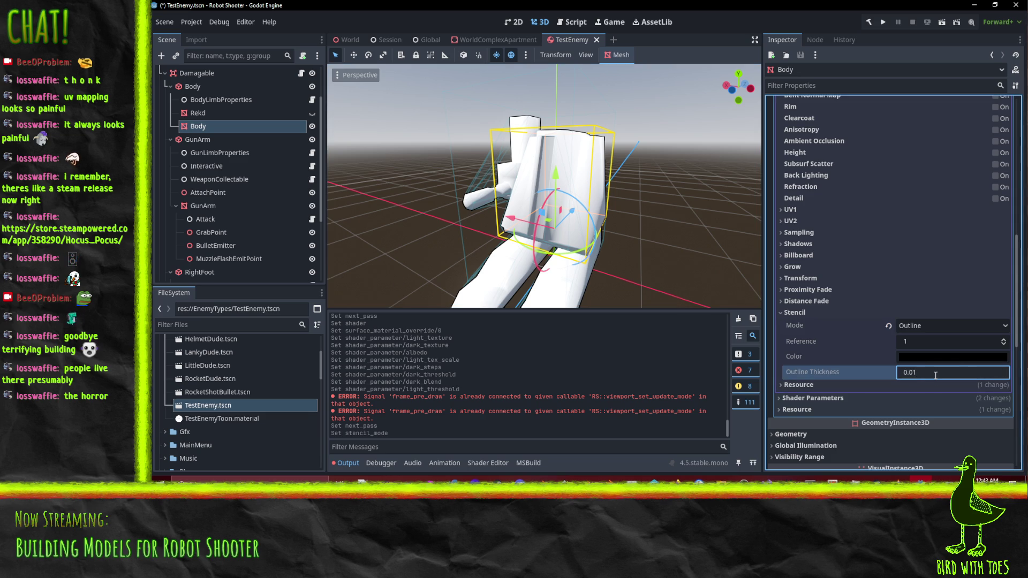
text(0.05)
key(Return)
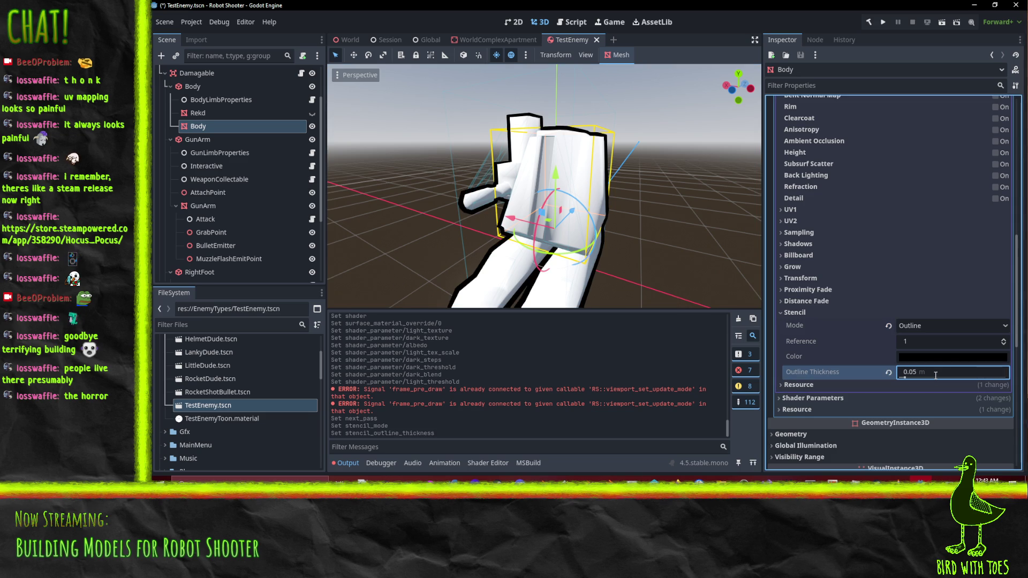
Clear the next-pass material, leaving only the ToonLit material.
scroll(943, 345, up, 5)
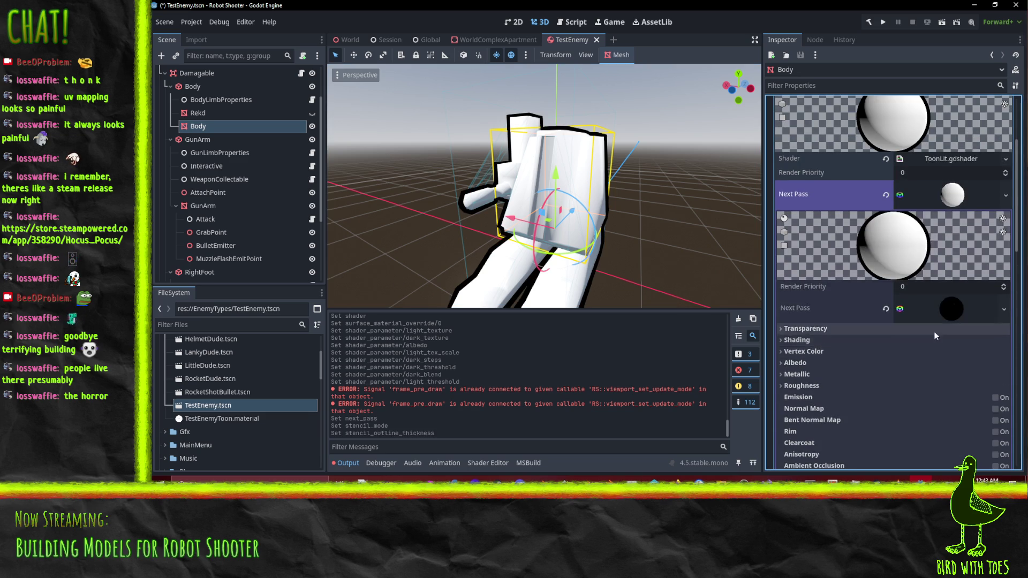
scroll(933, 332, up, 5)
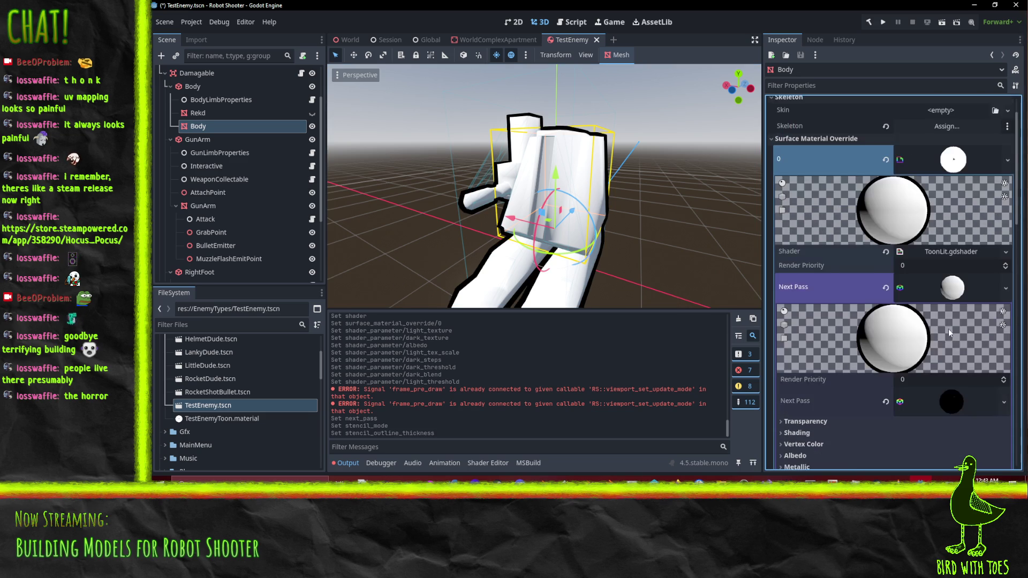
click(886, 287)
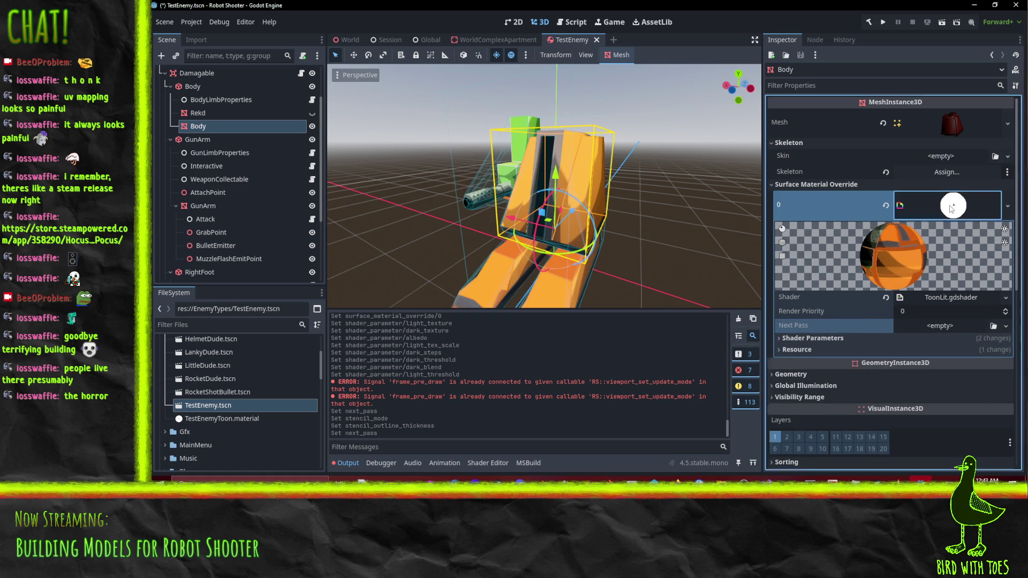
Replace the Body's surface material override with a new StandardMaterial3D.
click(949, 204)
click(955, 210)
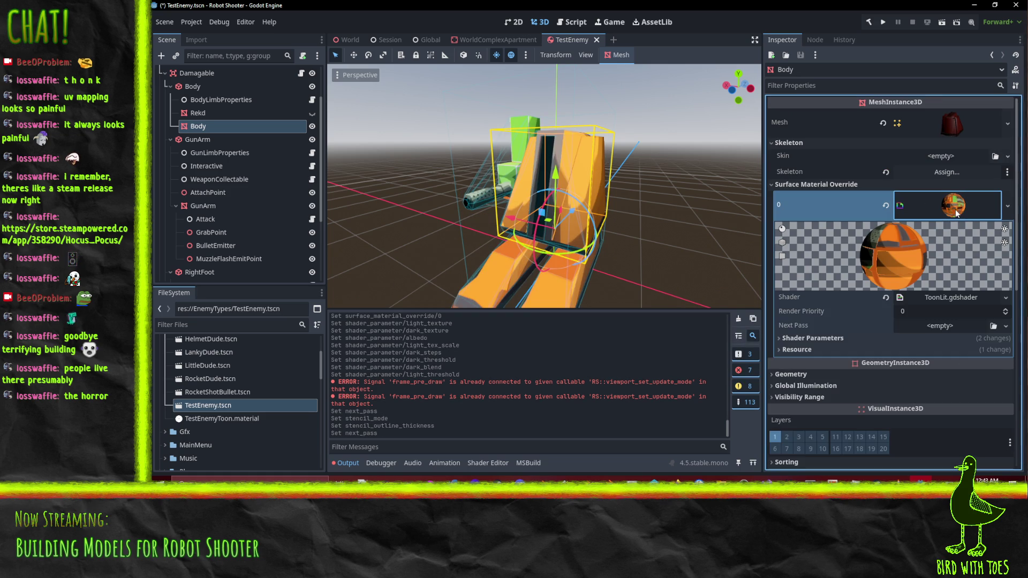
click(1008, 206)
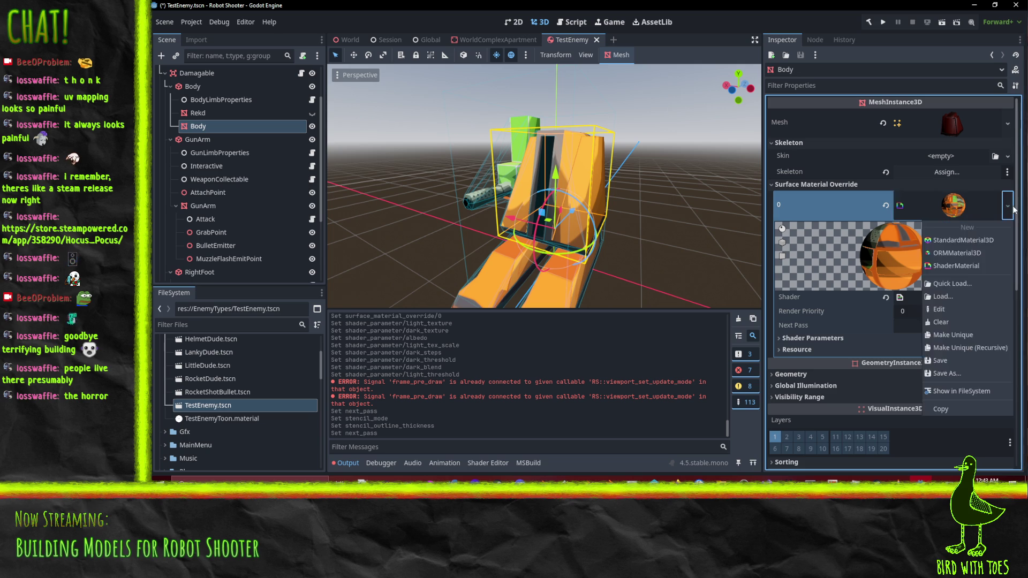
click(954, 241)
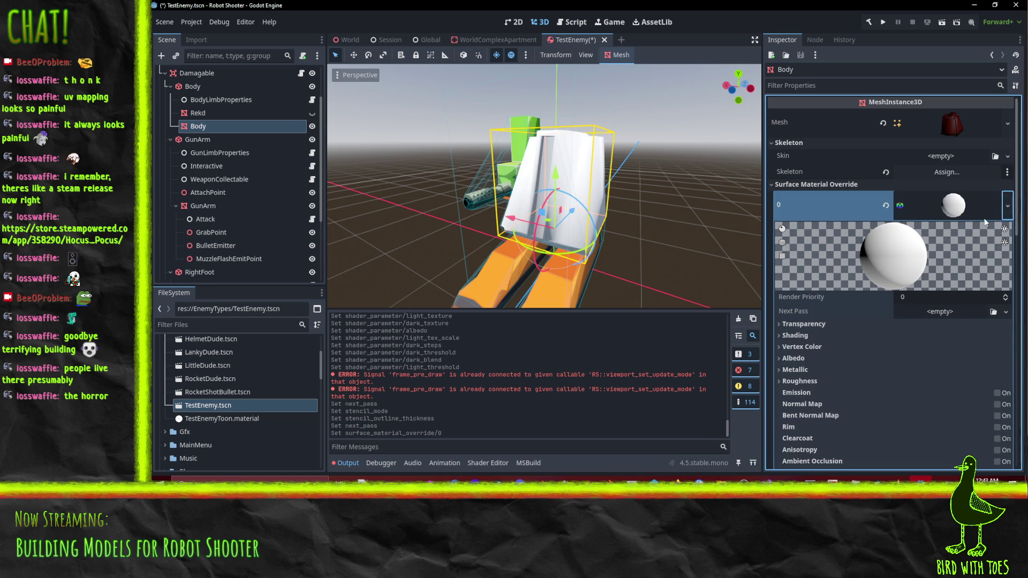
Add a new ShaderMaterial next pass and assign it ToonLit.gdshader.
click(1006, 313)
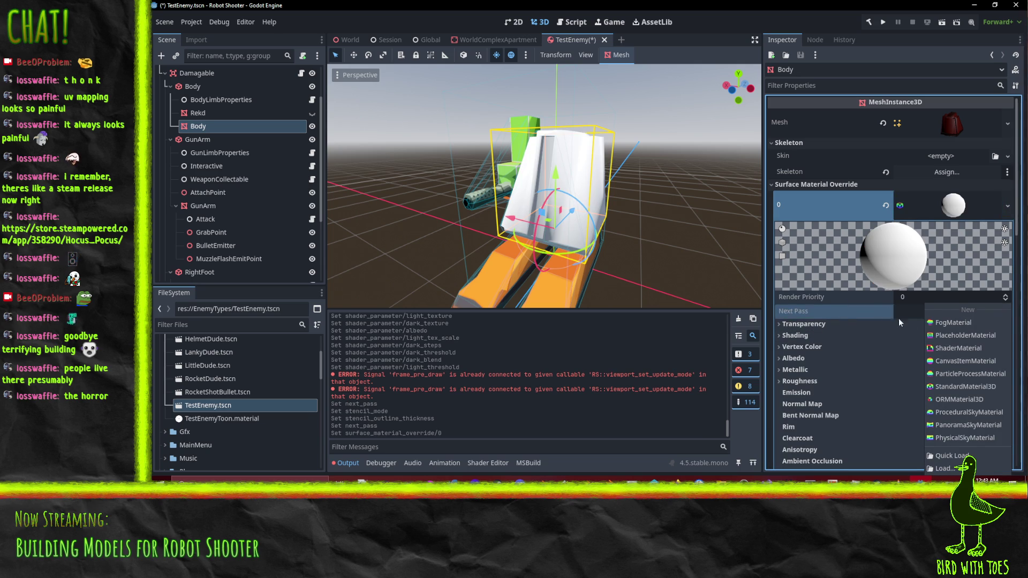
click(946, 348)
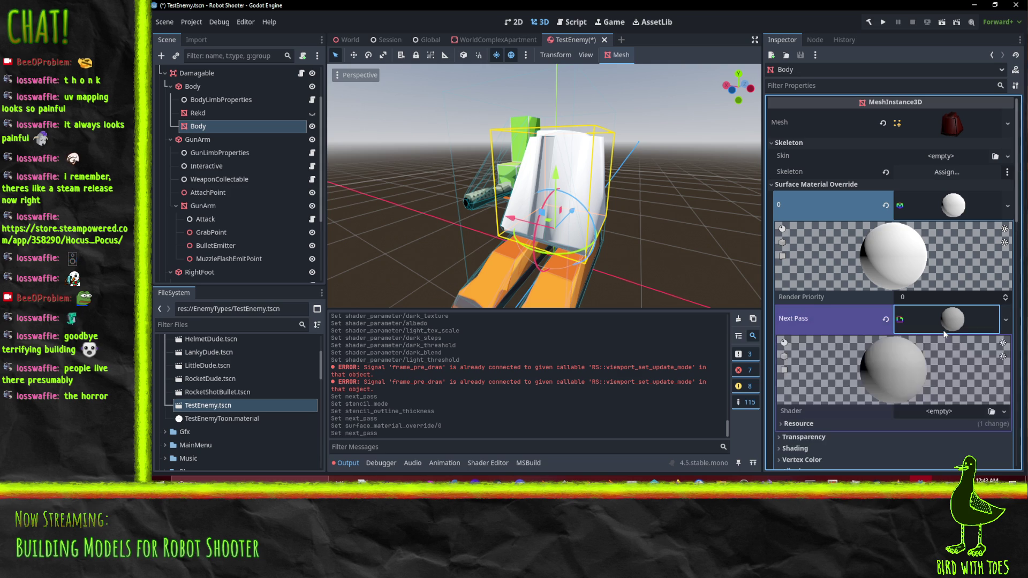
scroll(944, 333, down, 5)
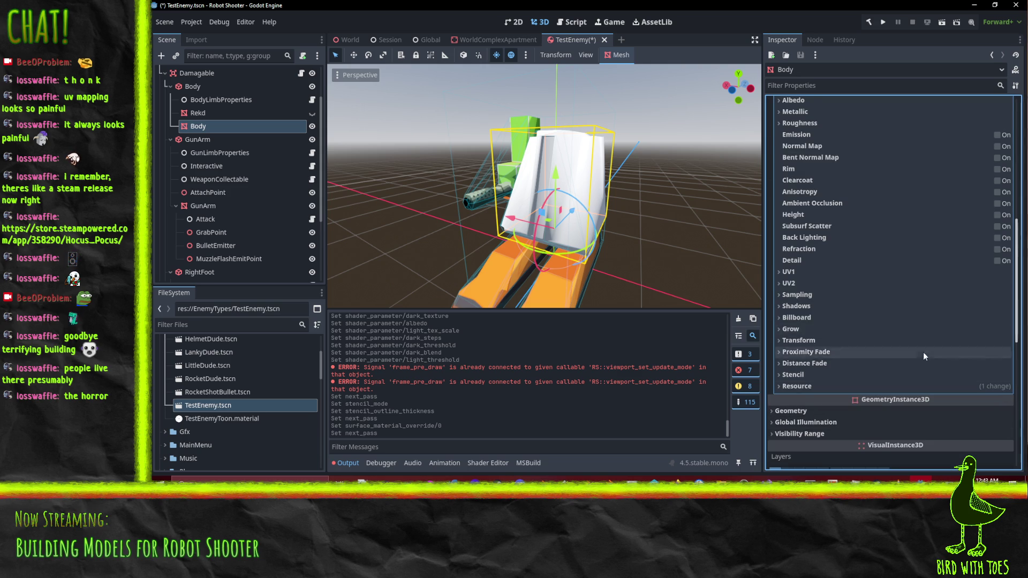
scroll(923, 352, up, 5)
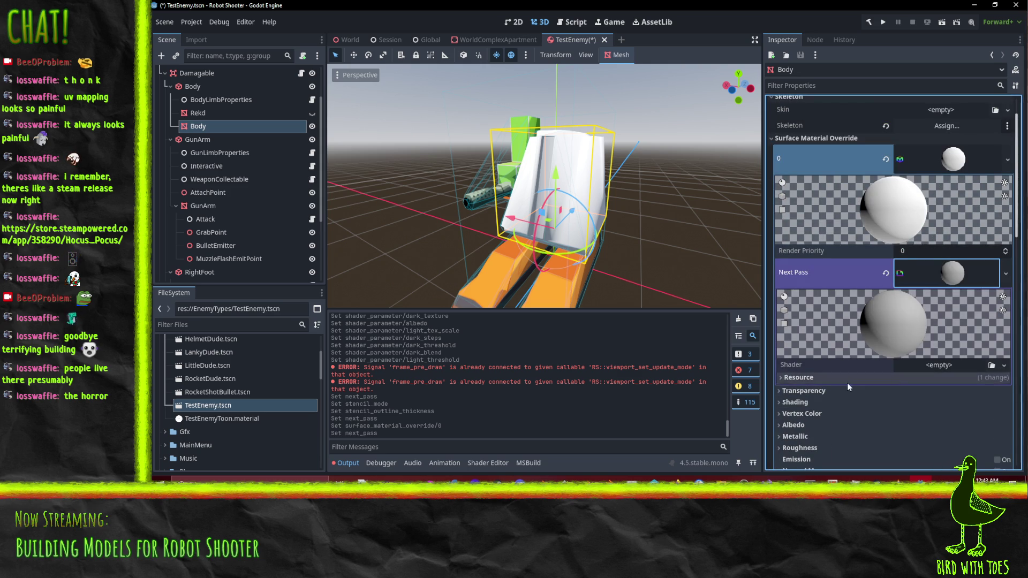
click(1006, 365)
click(974, 402)
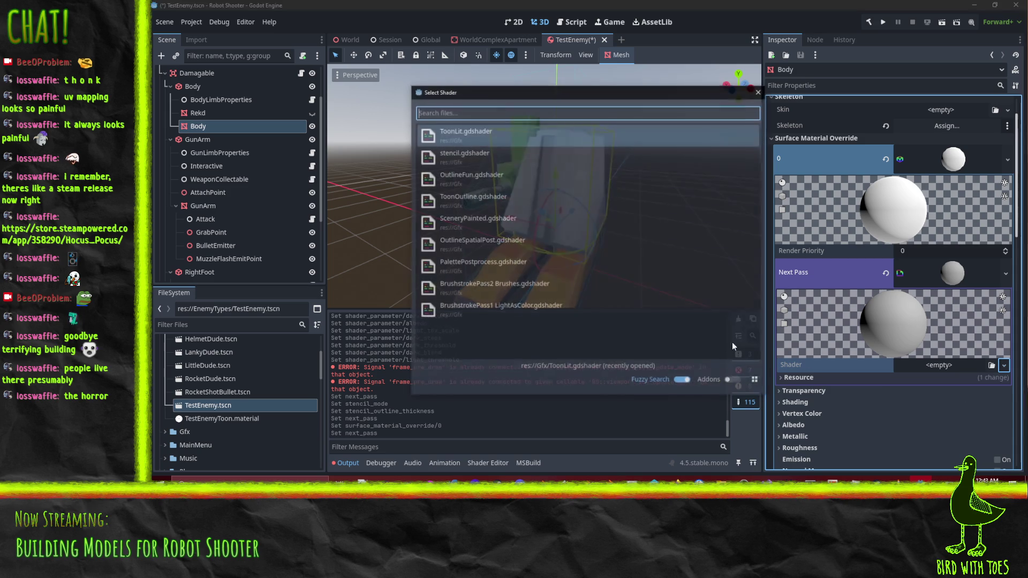
click(483, 201)
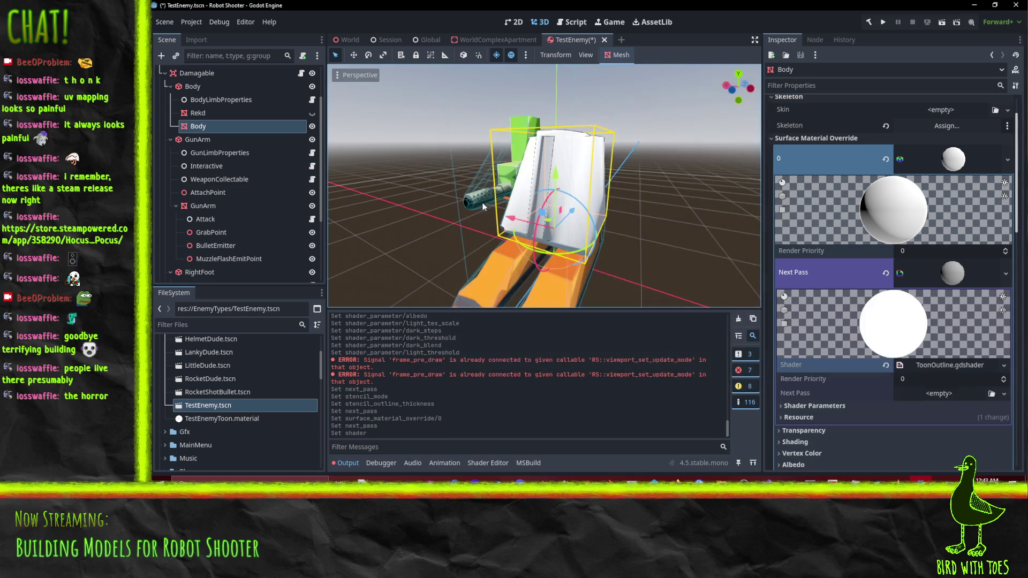
click(1004, 365)
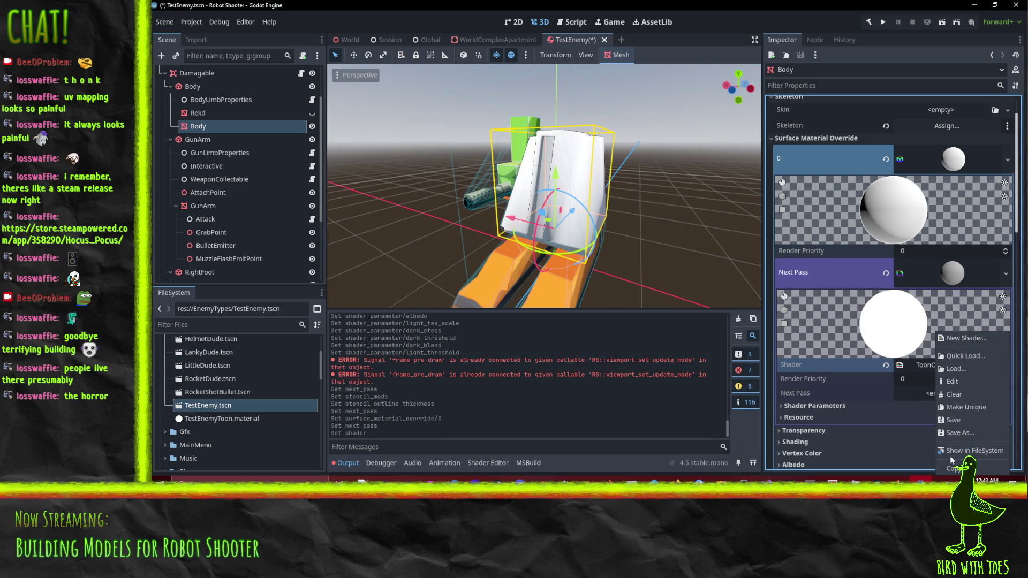
click(965, 358)
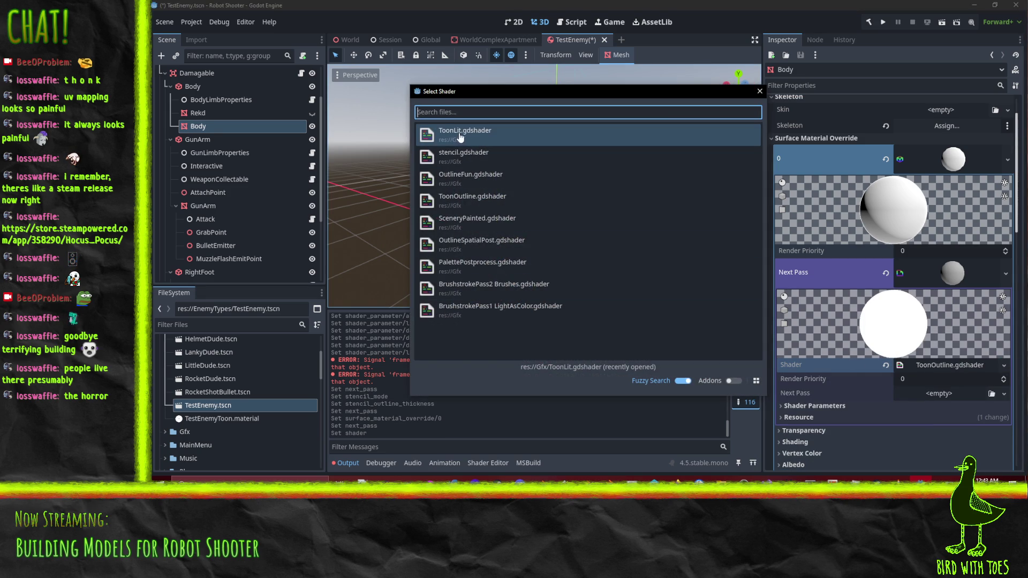
click(463, 135)
Load a LittleDude texture into the next-pass shader's Albedo parameter.
scroll(959, 331, down, 2)
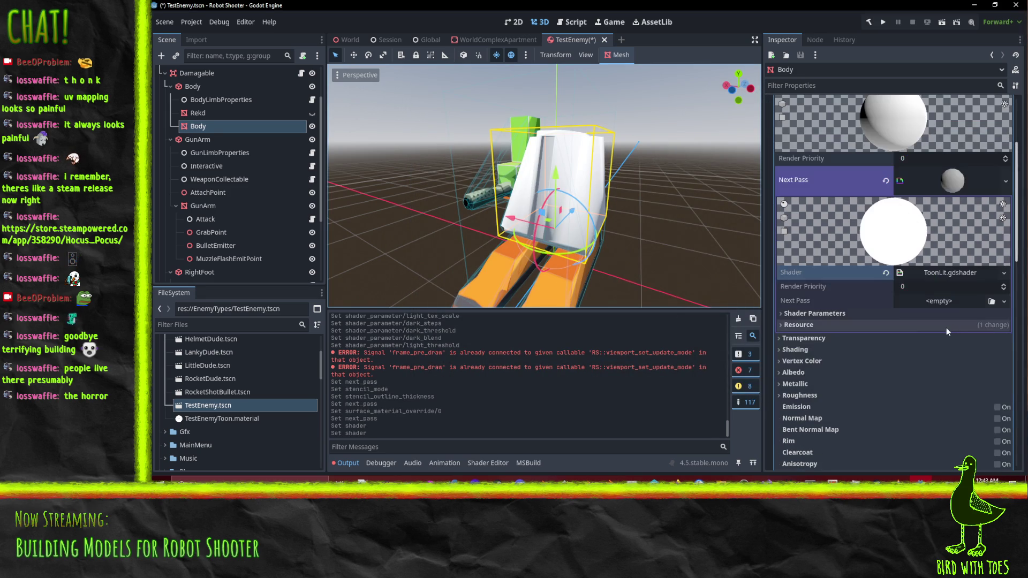
click(830, 323)
scroll(830, 316, down, 1)
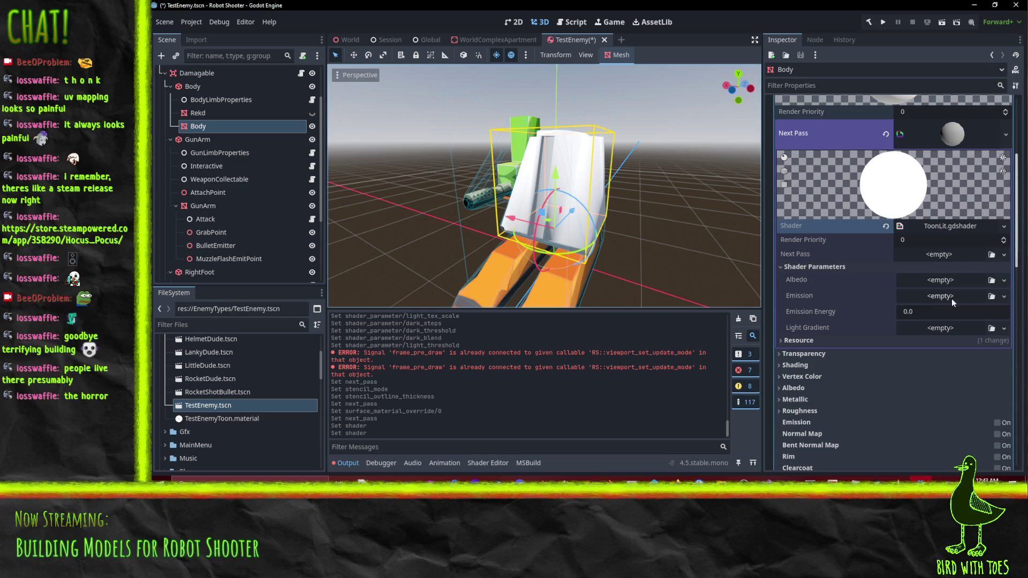
click(1003, 300)
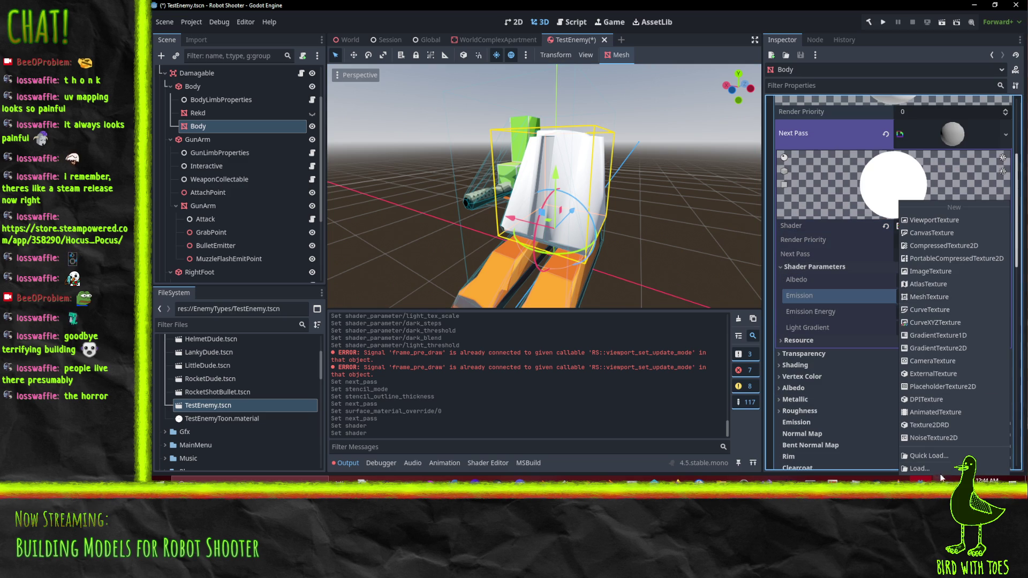
click(936, 460)
text(l)
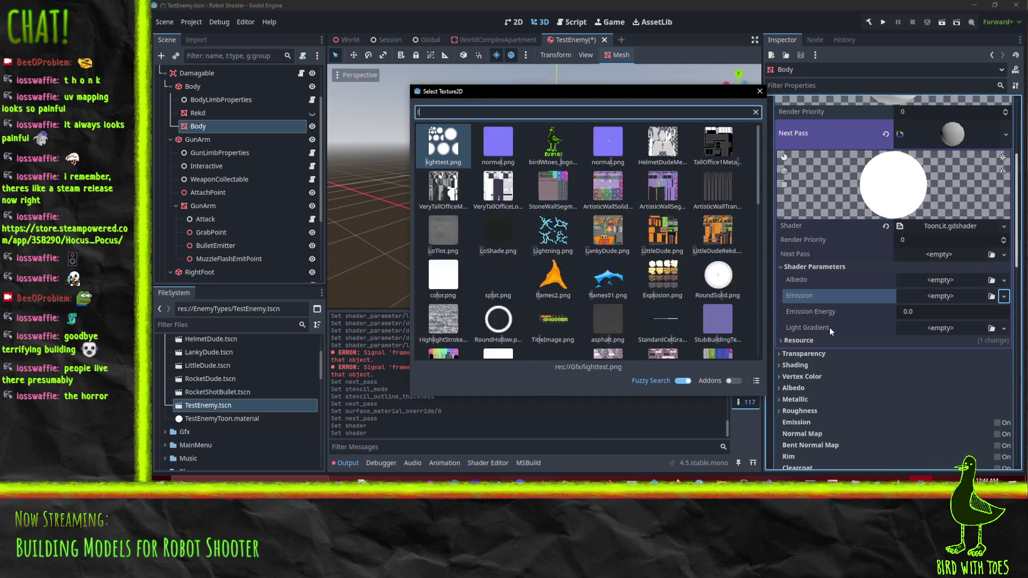
text(ittle)
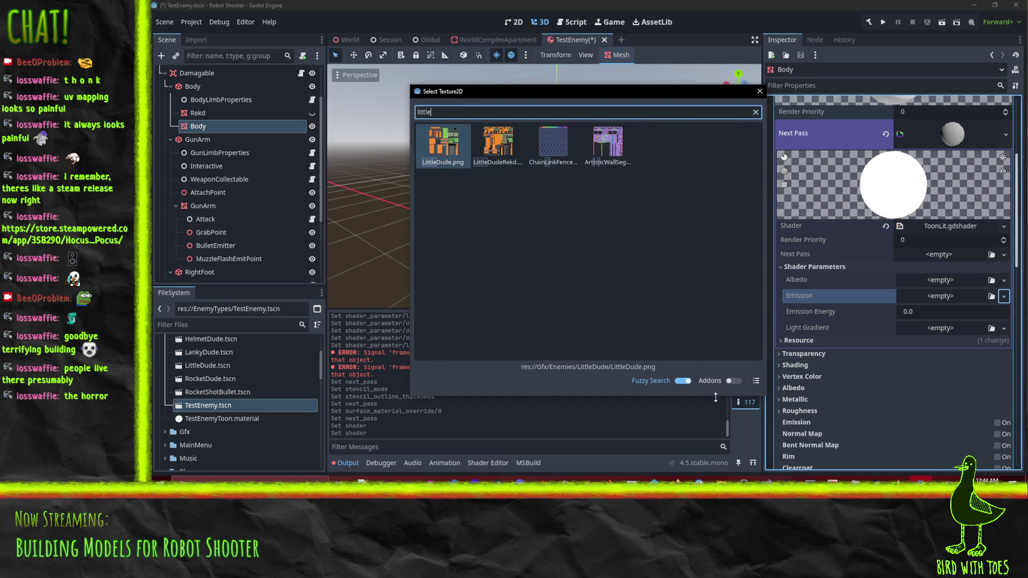
click(760, 92)
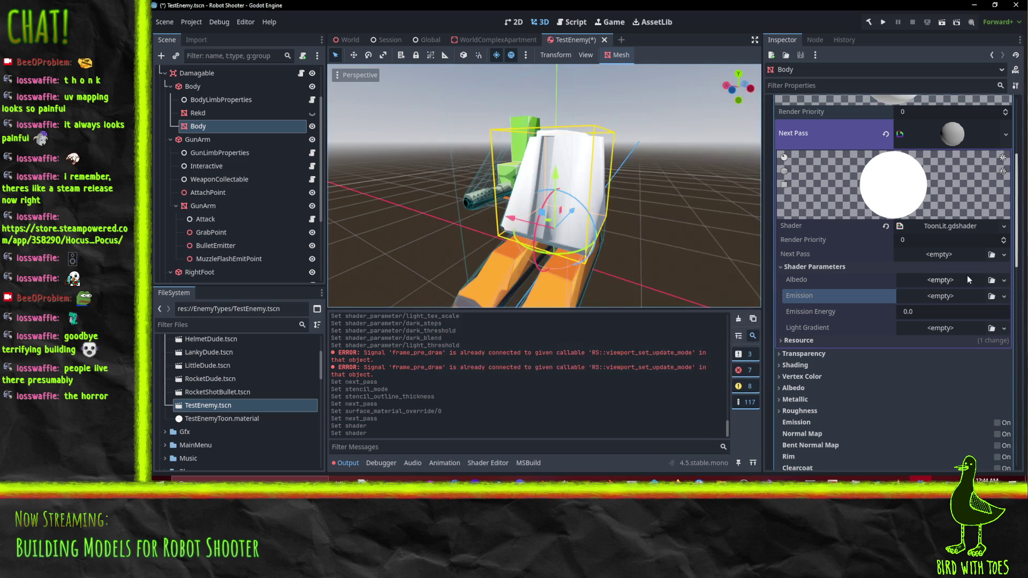
click(1004, 280)
click(949, 455)
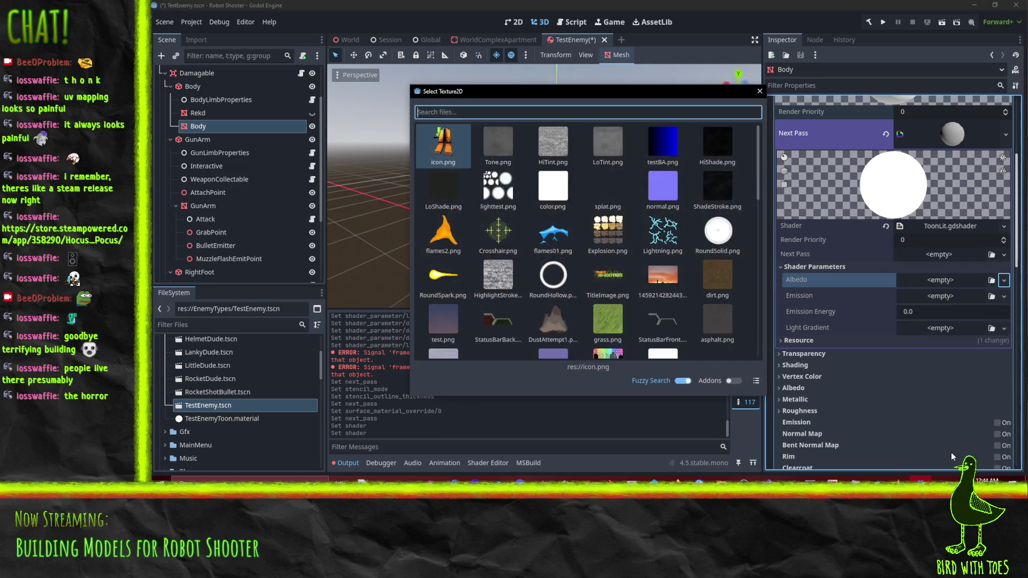
text(little)
double_click(474, 154)
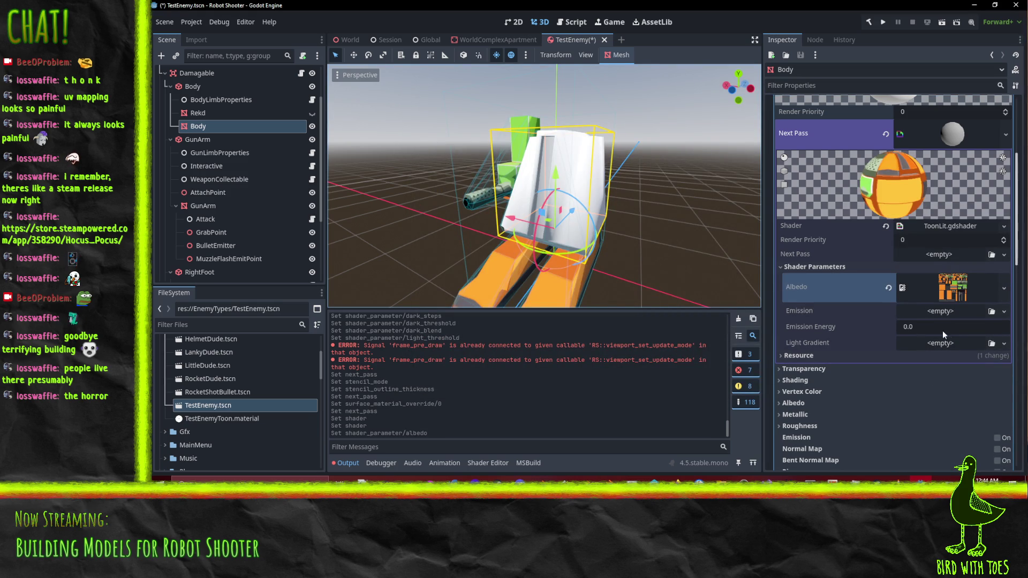
Orbit the view and collapse the base and next-pass material editors.
mouse_move(552, 211)
mouse_down()
mouse_move(642, 226)
mouse_move(581, 217)
mouse_up()
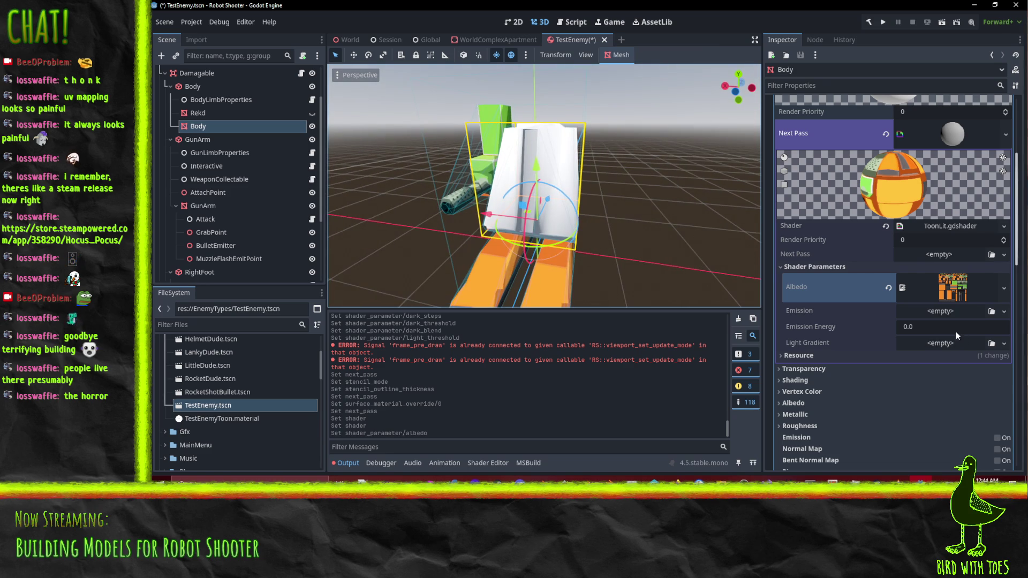
scroll(955, 332, up, 4)
scroll(956, 330, down, 4)
scroll(950, 342, up, 4)
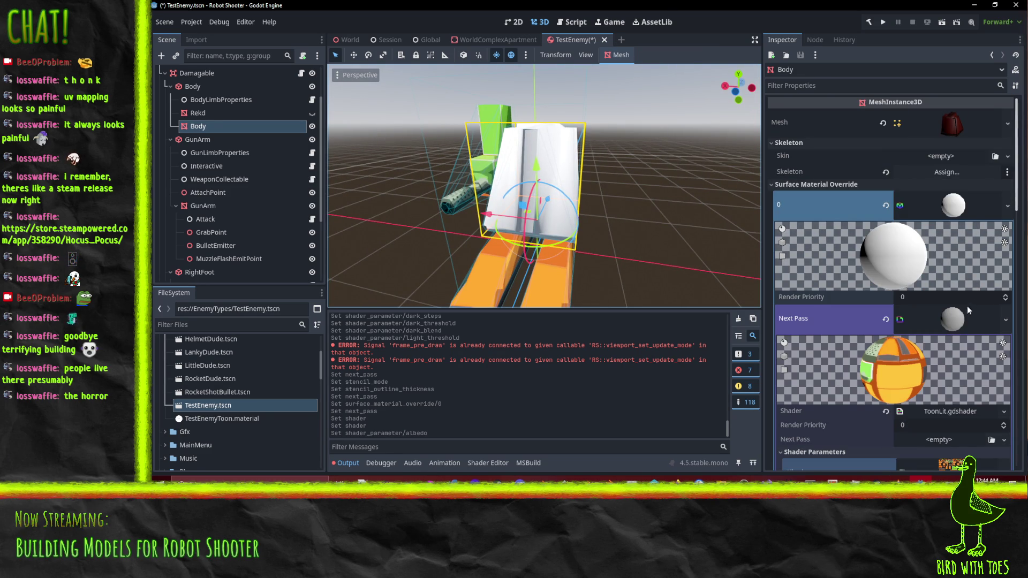
click(951, 211)
click(945, 206)
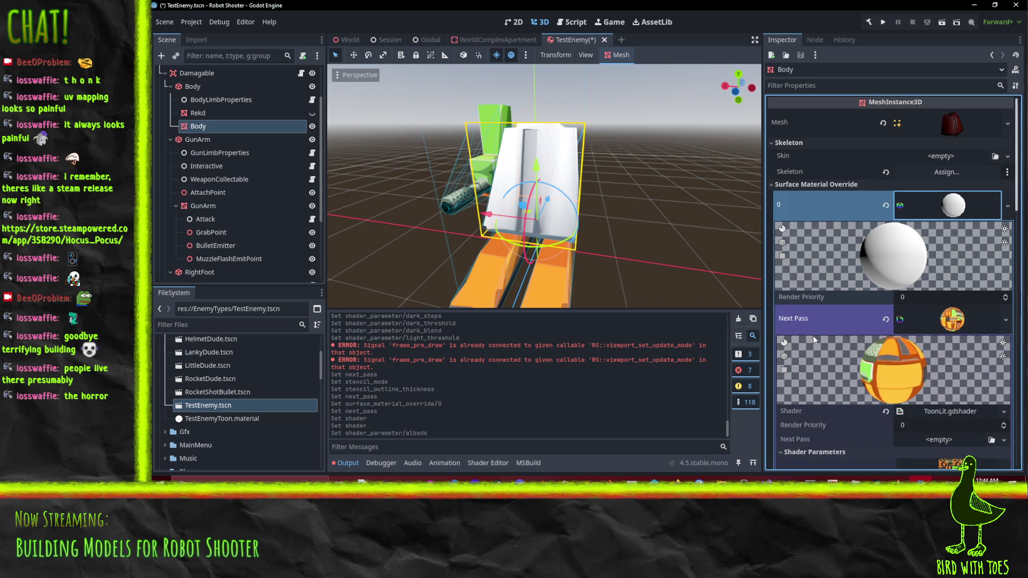
click(952, 317)
scroll(908, 311, down, 7)
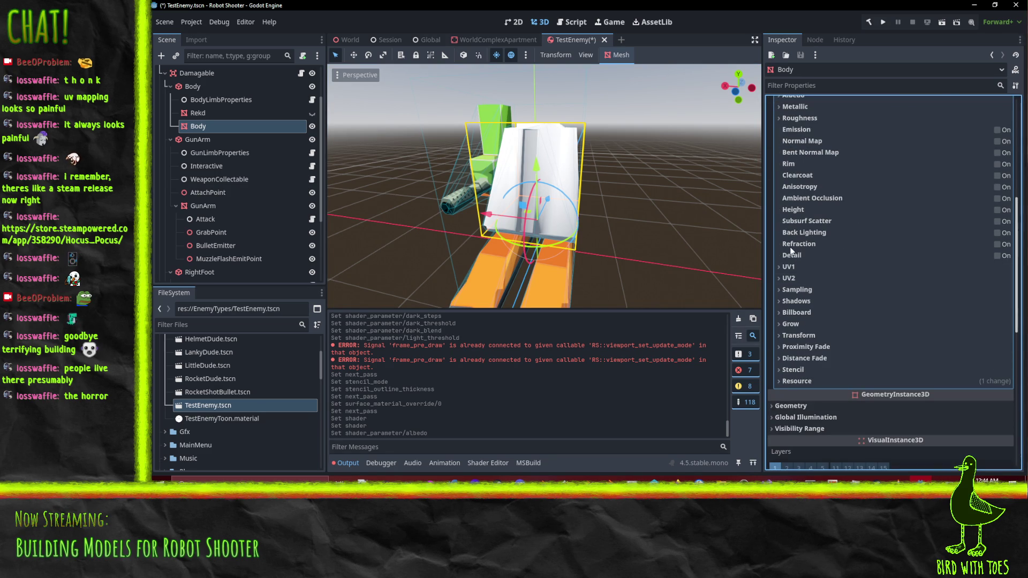
Set the material's stencil mode to Outline with 0.05 thickness.
click(793, 370)
scroll(813, 353, down, 4)
click(918, 290)
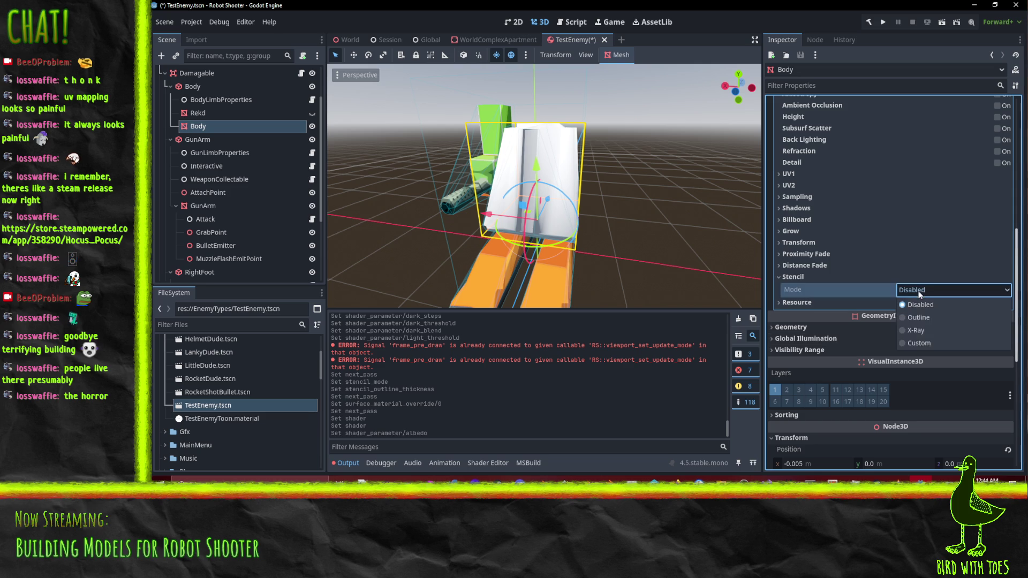
click(929, 318)
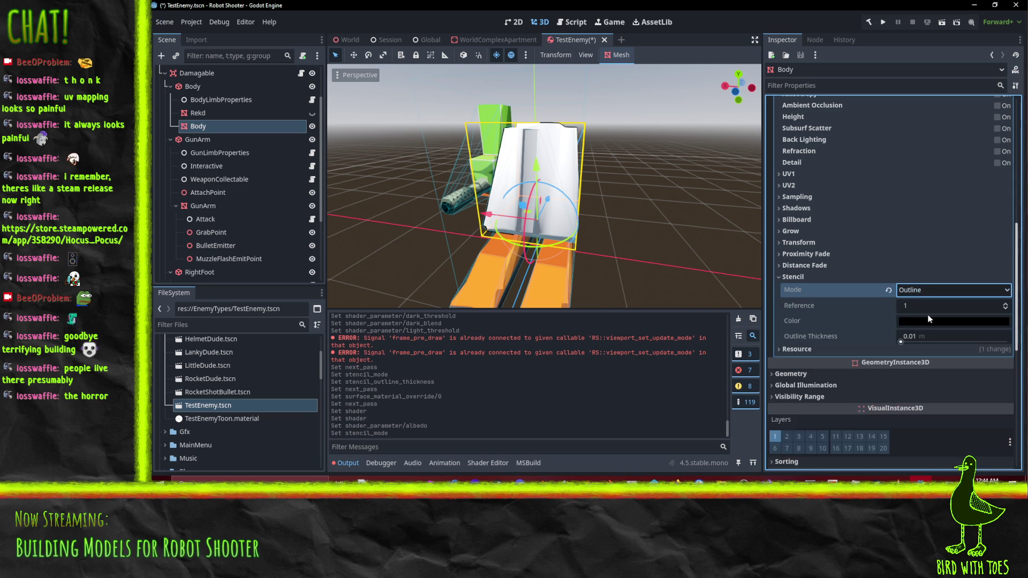
click(940, 348)
click(948, 338)
text(0.05)
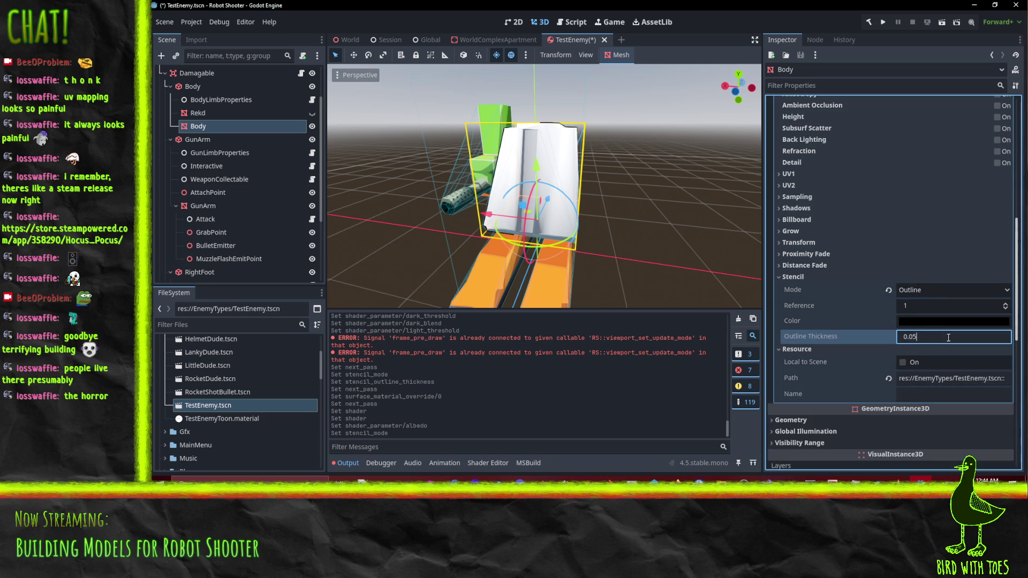
key(Return)
Check the outline, save the TestEnemy scene, and view the depot tree in Perforce.
mouse_move(674, 242)
mouse_down()
mouse_move(512, 185)
mouse_move(484, 135)
mouse_move(589, 161)
mouse_move(677, 130)
mouse_move(622, 243)
mouse_up()
scroll(626, 225, down, 2)
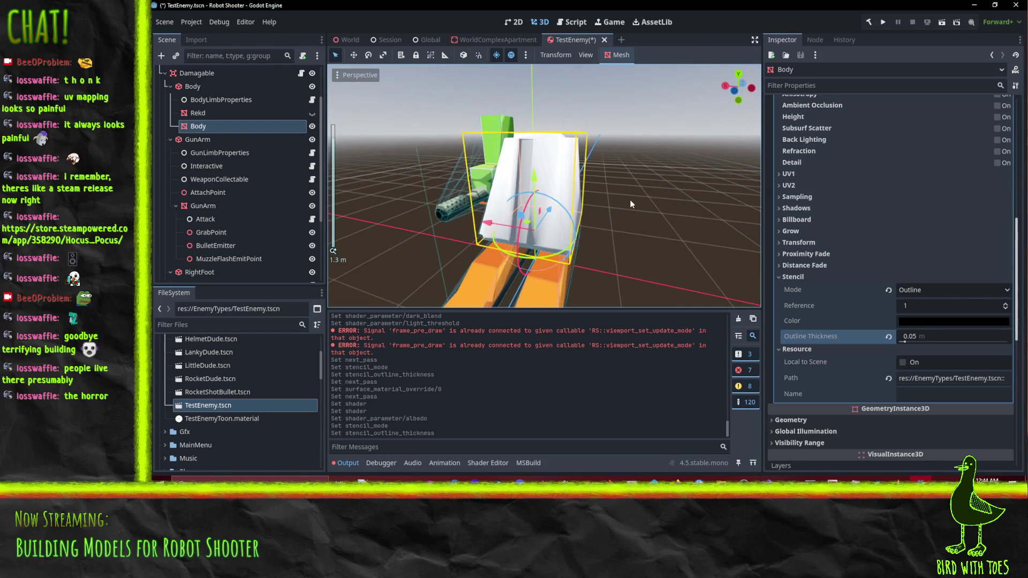
scroll(631, 203, down, 2)
key(ctrl+s)
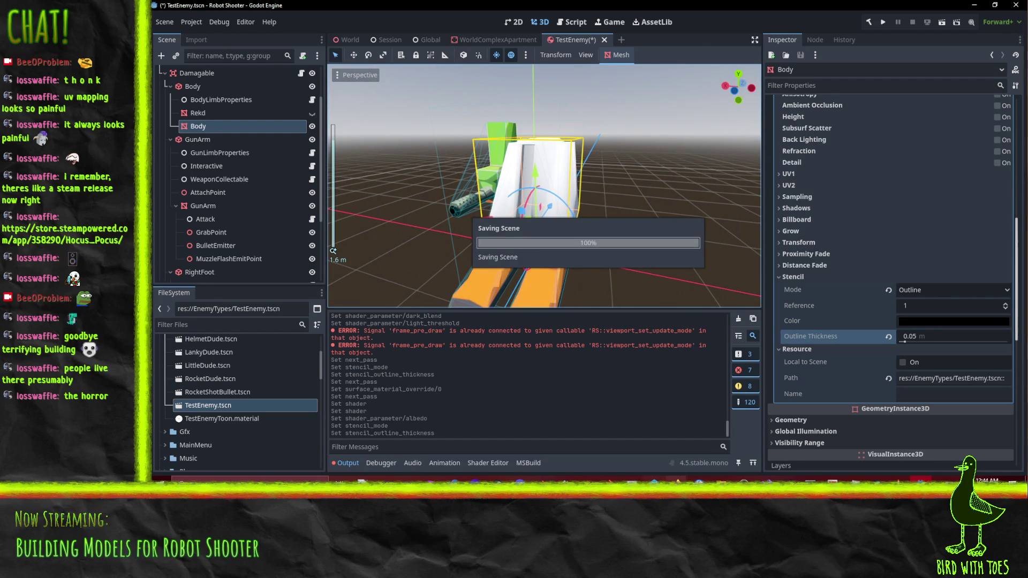
key(alt+Tab)
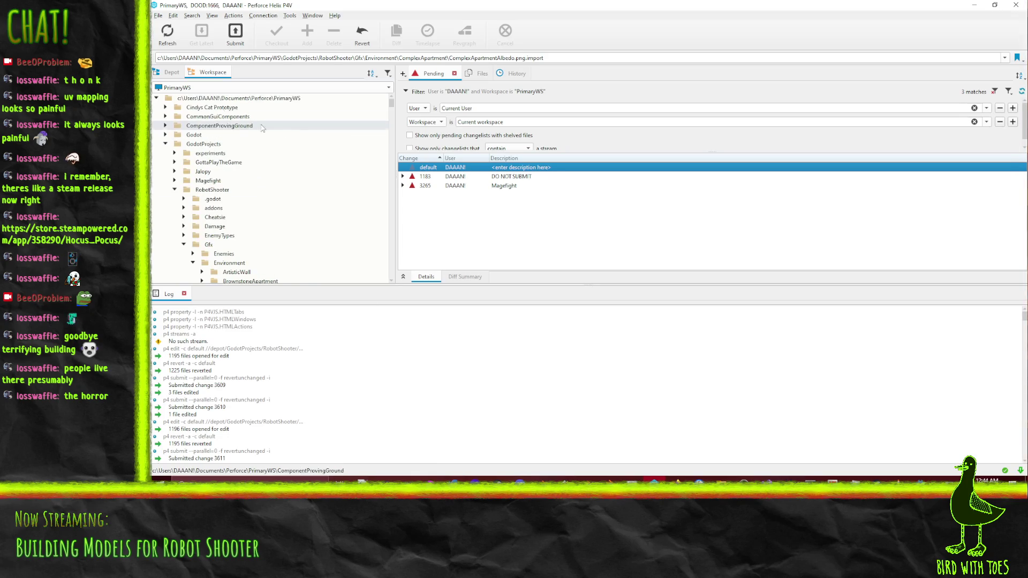
click(171, 72)
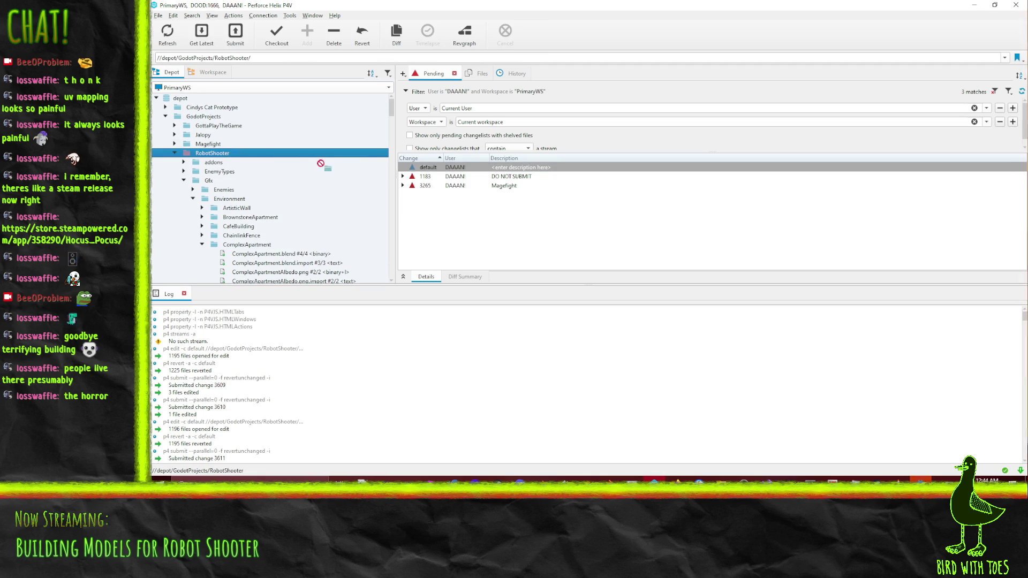
Dismiss Load Errors, orbit around the orange TestEnemy, and switch to the World scene.
key(alt+Tab)
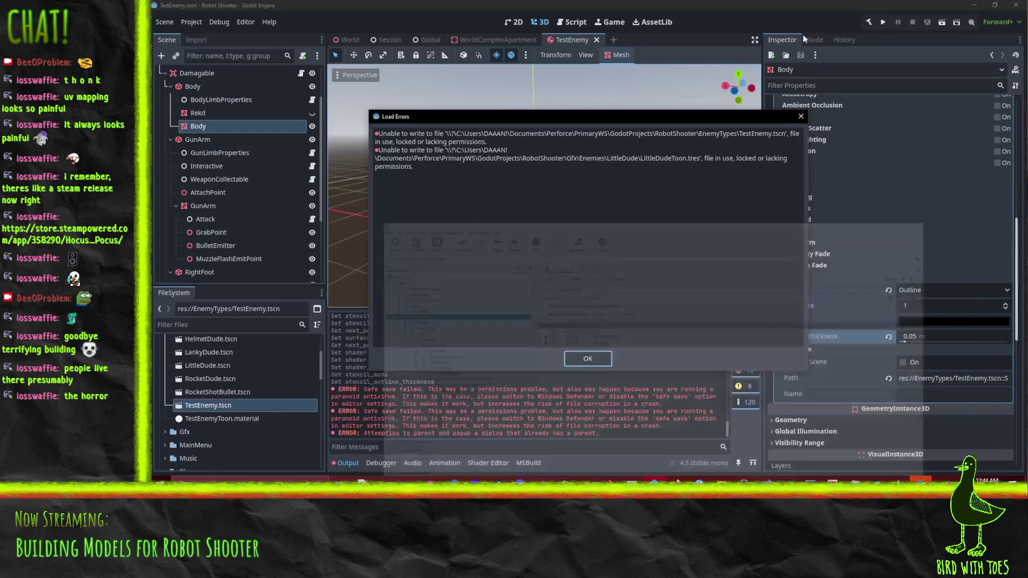
click(588, 358)
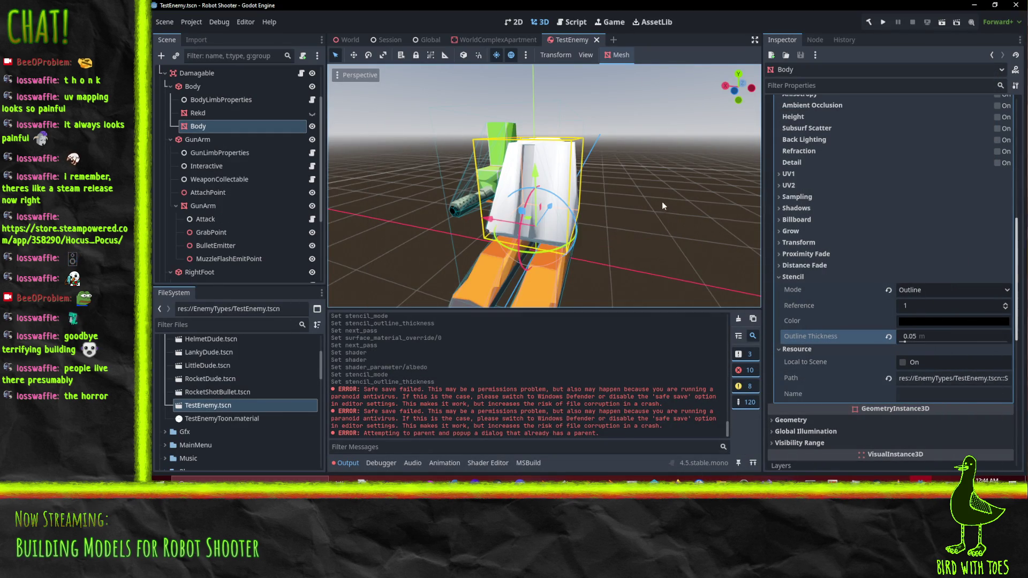
drag(668, 236, 608, 238)
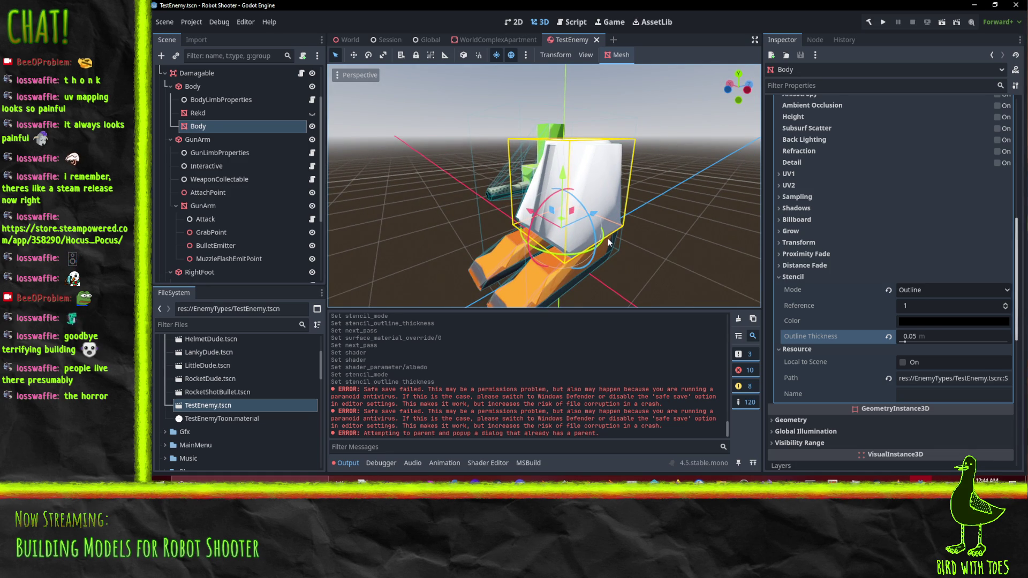
mouse_move(609, 238)
mouse_down()
mouse_move(668, 226)
mouse_move(422, 166)
mouse_up()
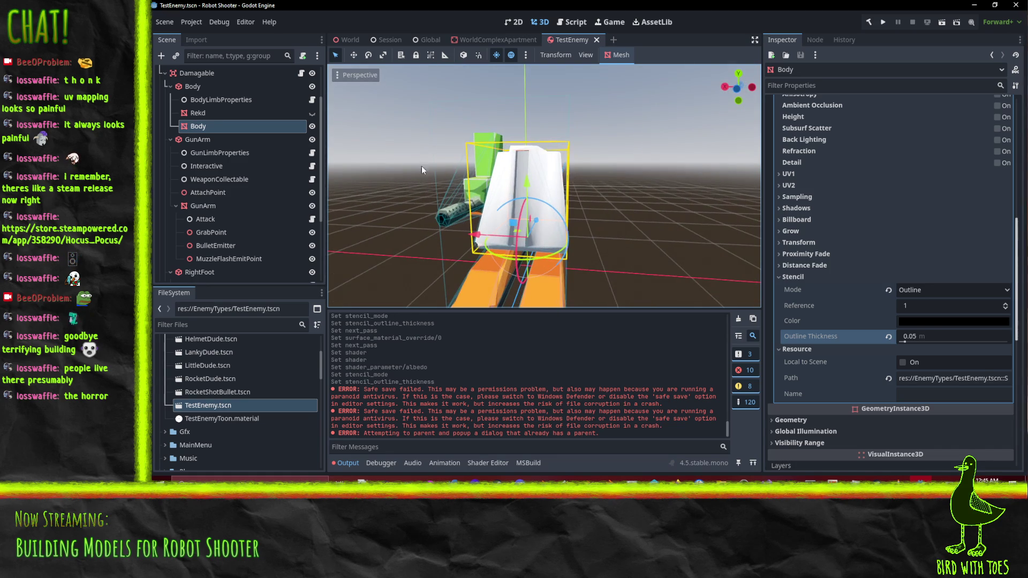
click(346, 40)
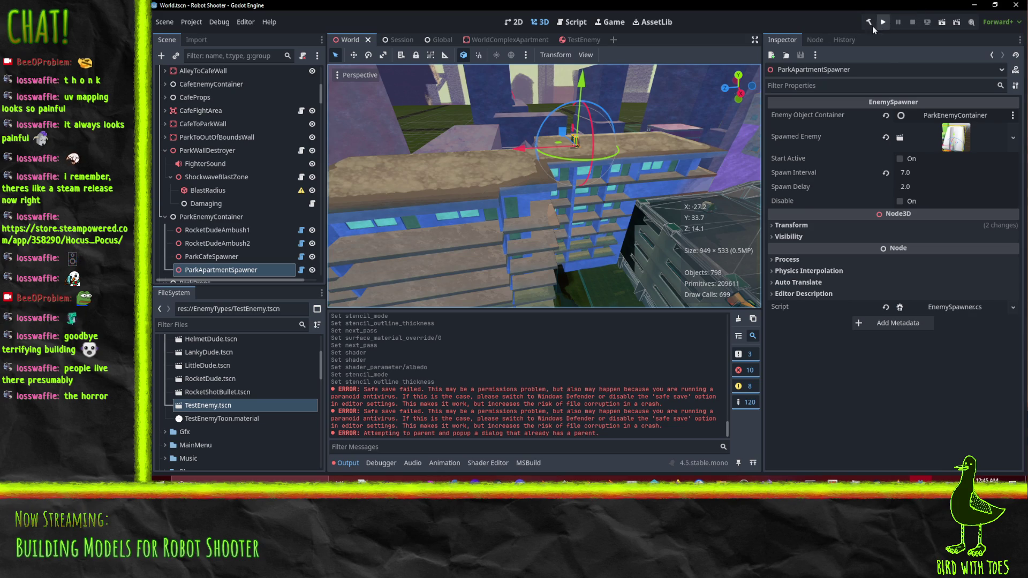
Run the project and play the tutorial, grappling the robot's gun and firing it.
click(884, 21)
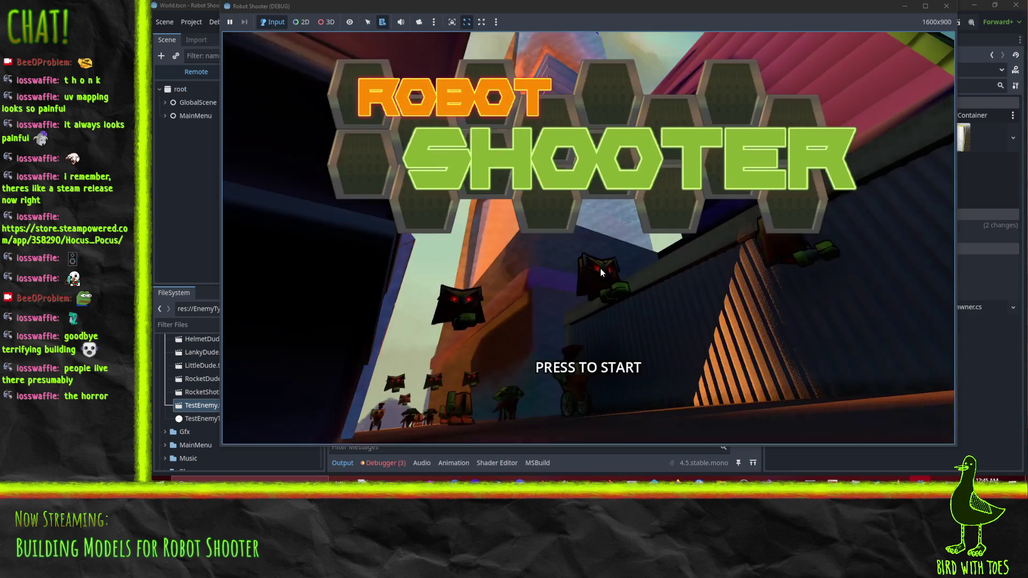
click(598, 275)
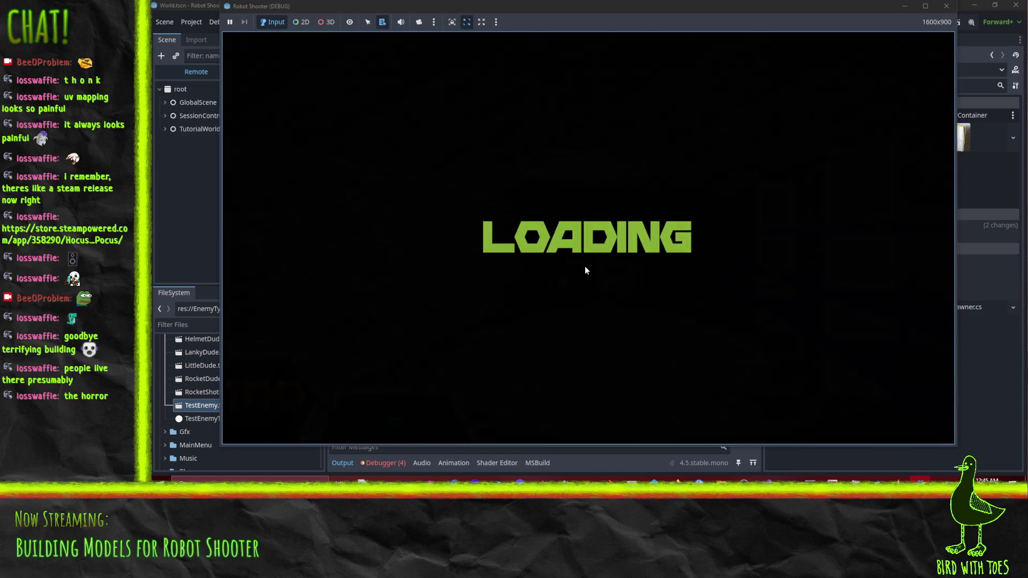
key(w)
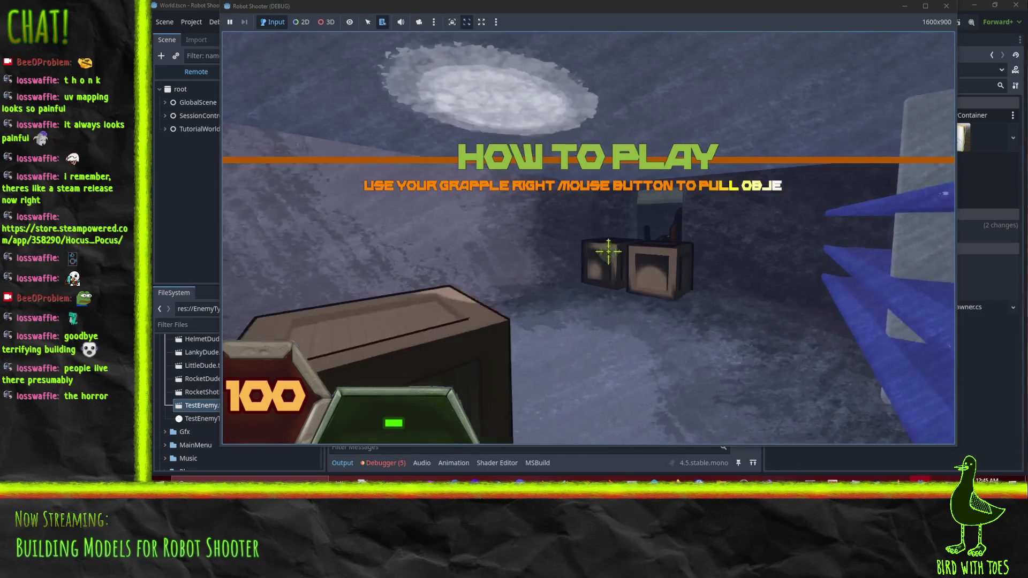
click(606, 250)
key(w)
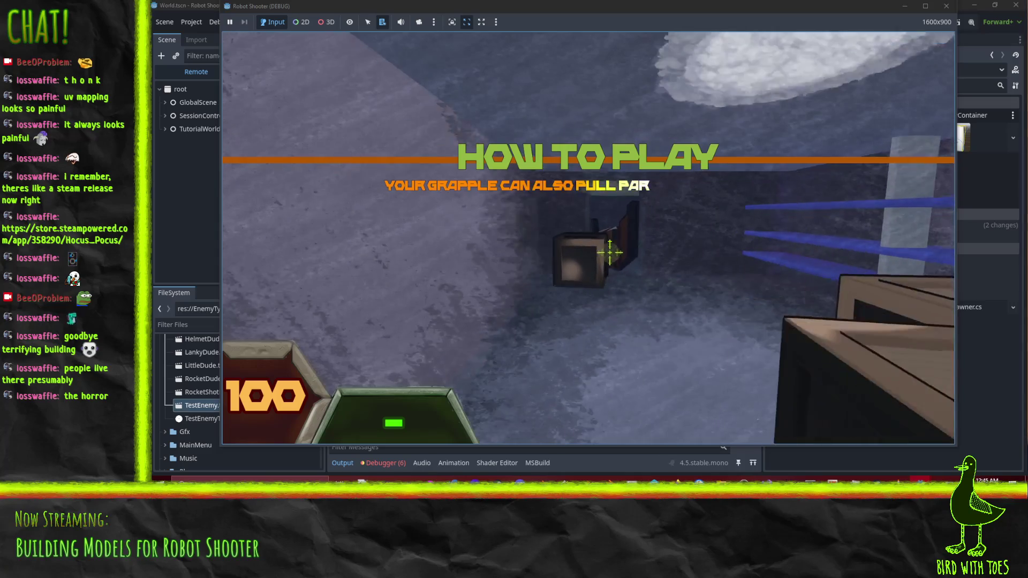
right_click(687, 282)
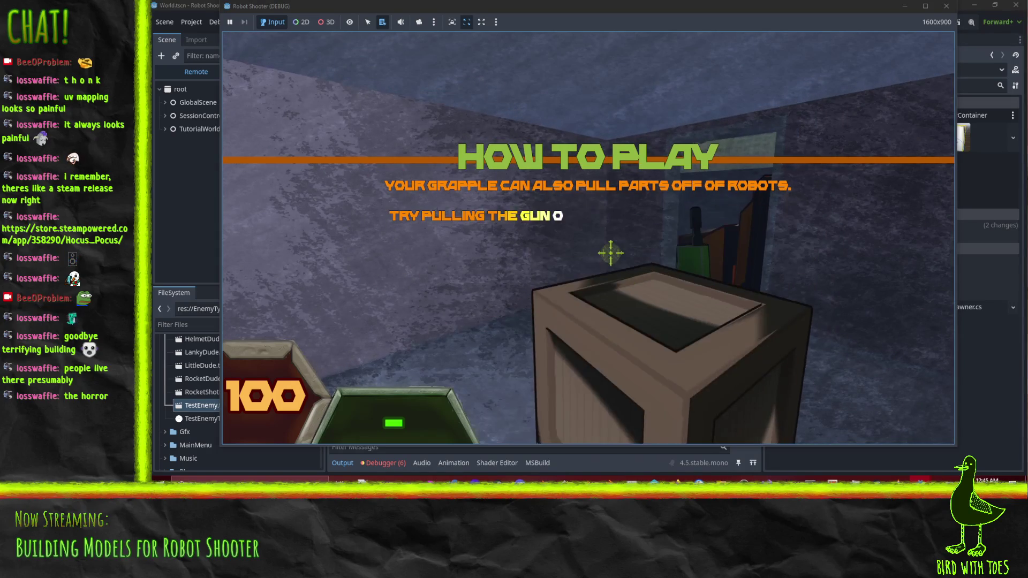
right_click(622, 257)
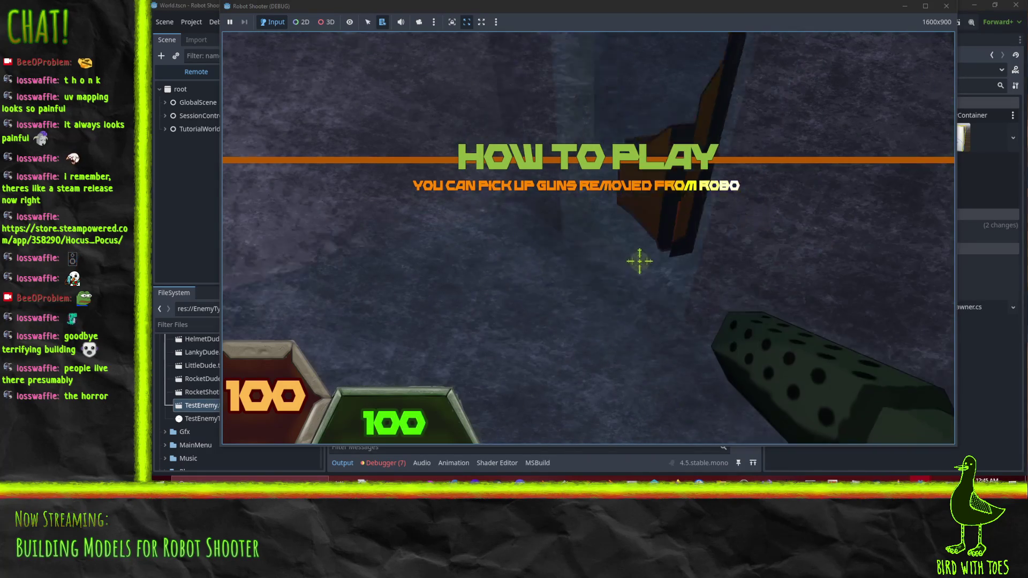
click(632, 267)
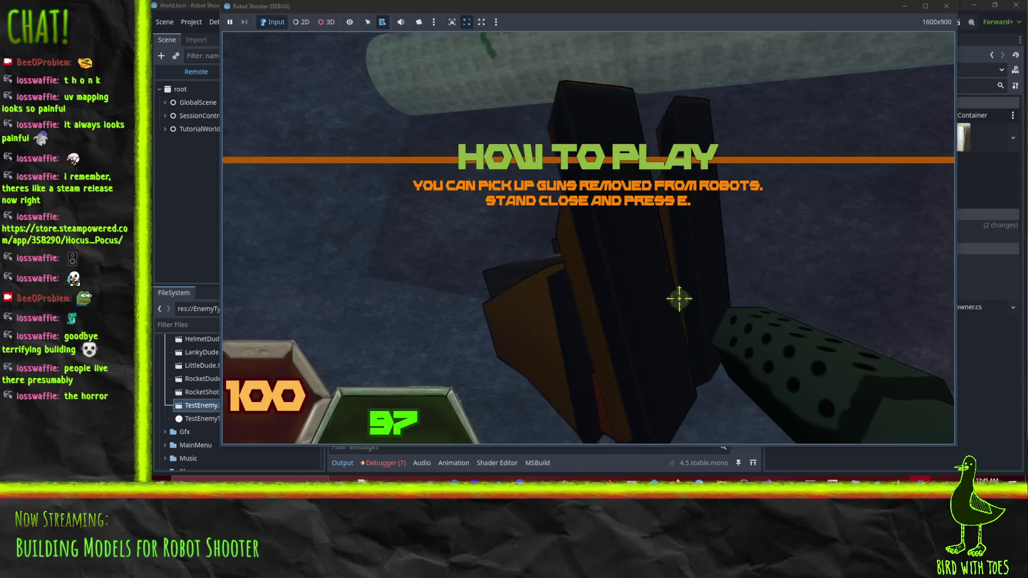
Walk down the alley to inspect the test enemy, then pause and exit to the editor.
key(w)
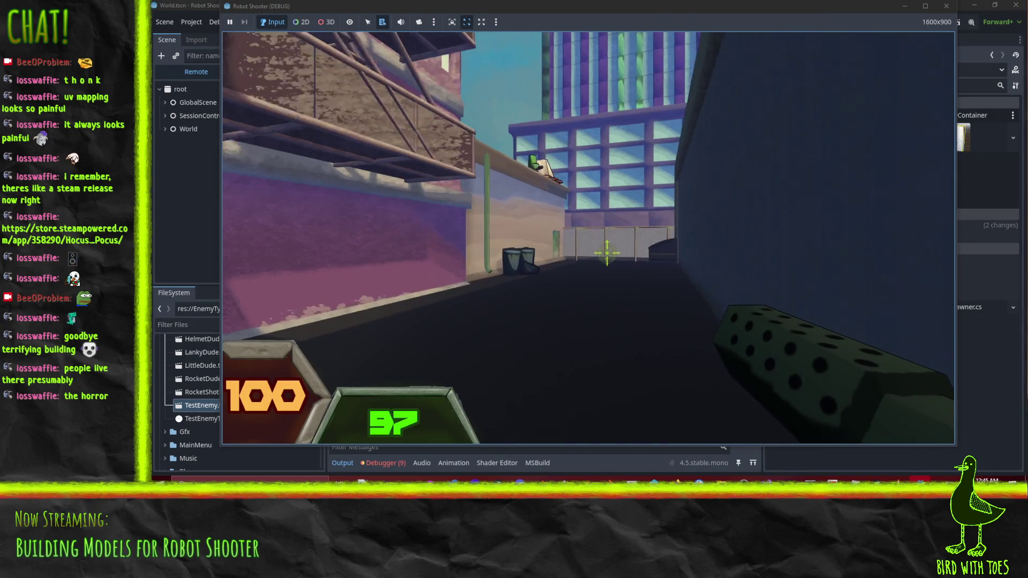
key(w)
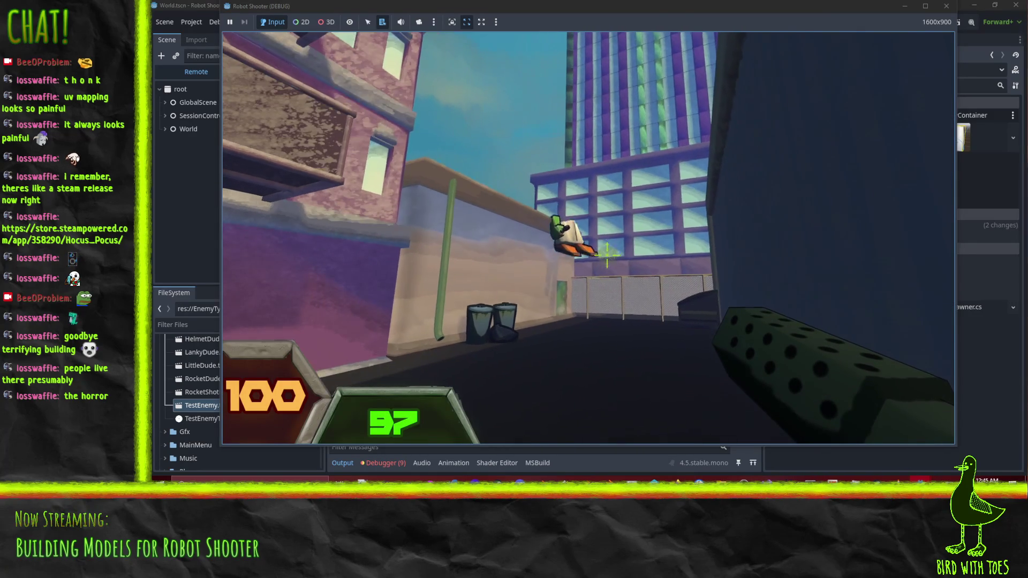
key(w)
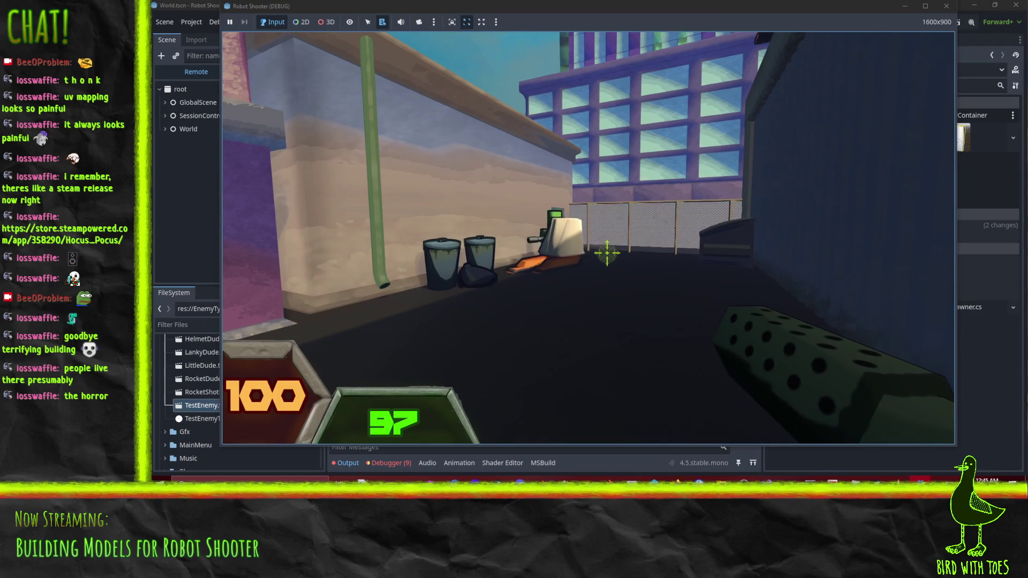
key(w)
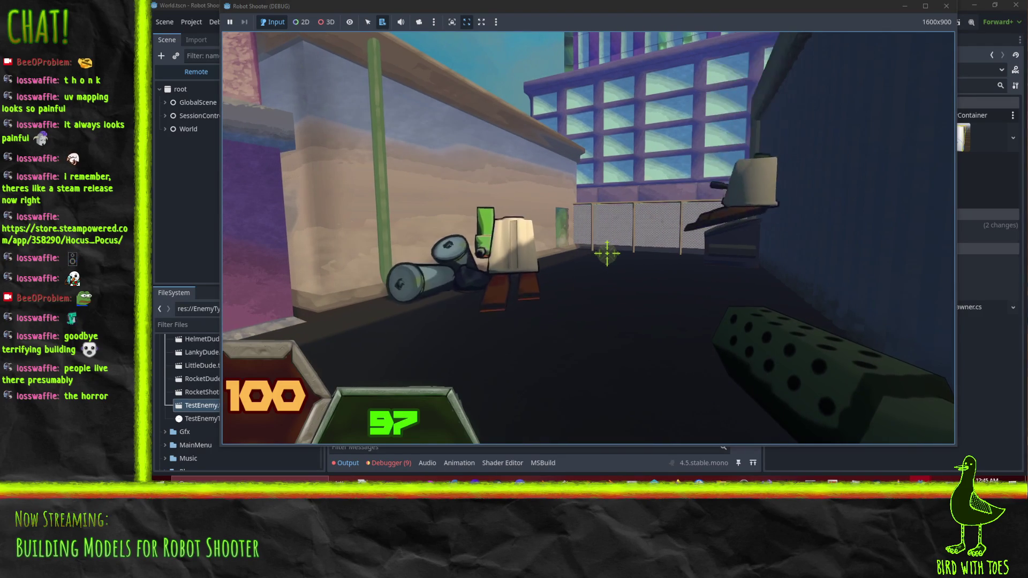
key(w)
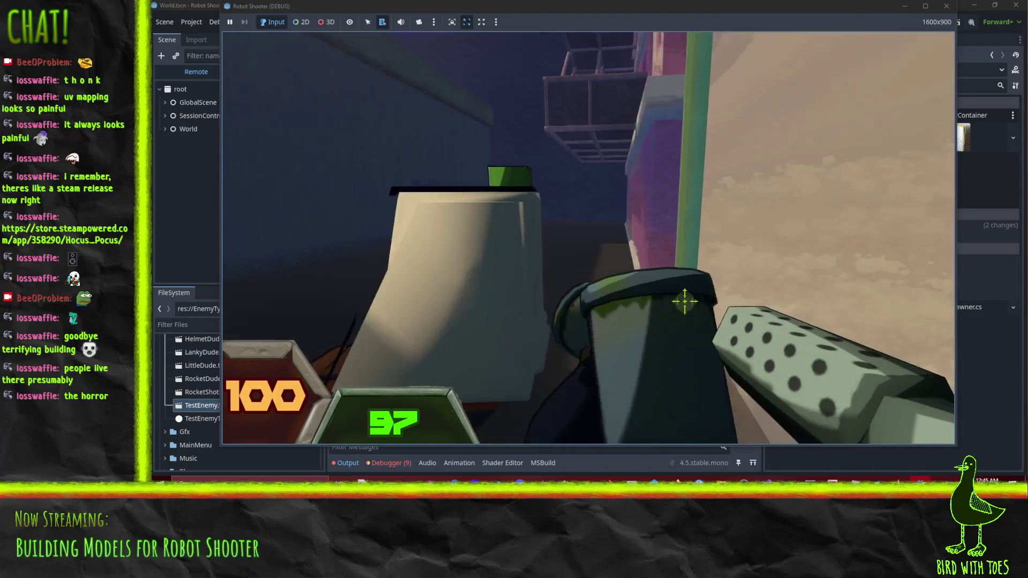
key(s)
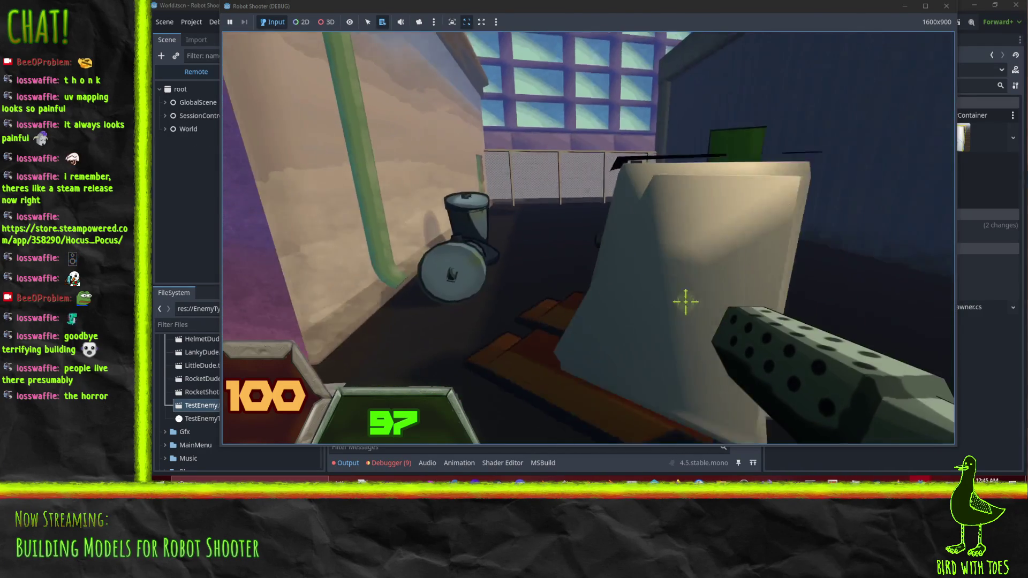
key(w)
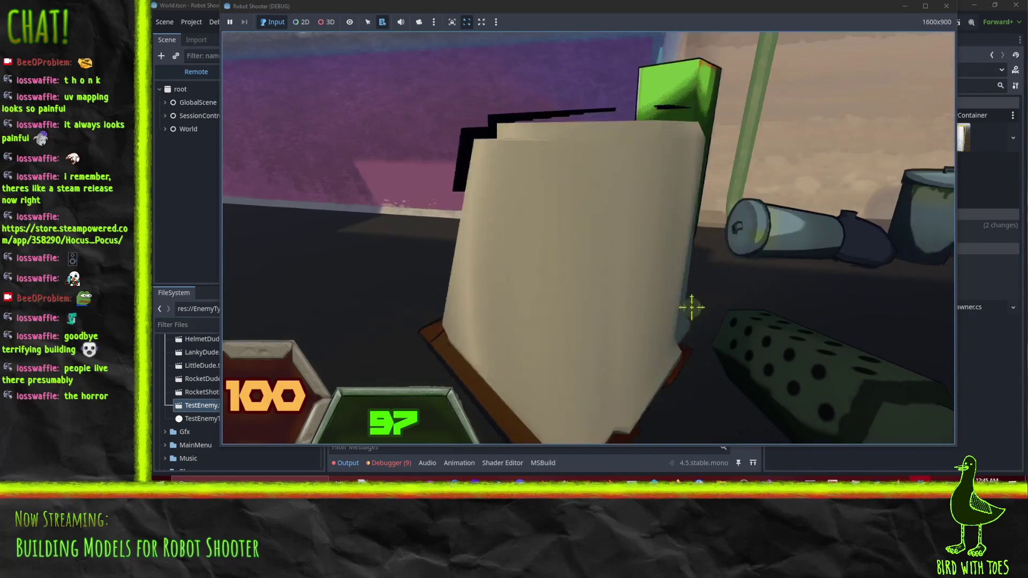
key(w)
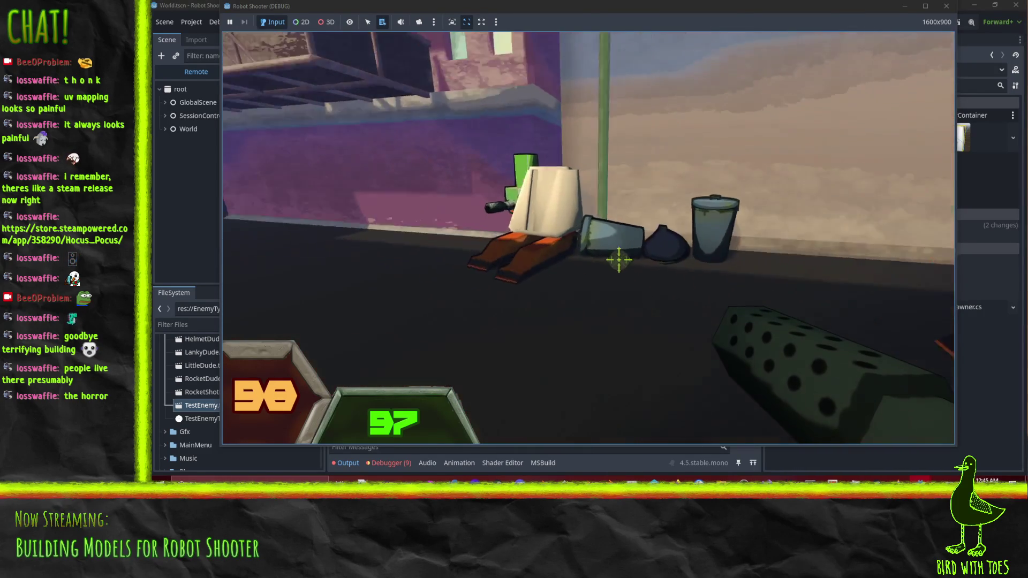
key(w)
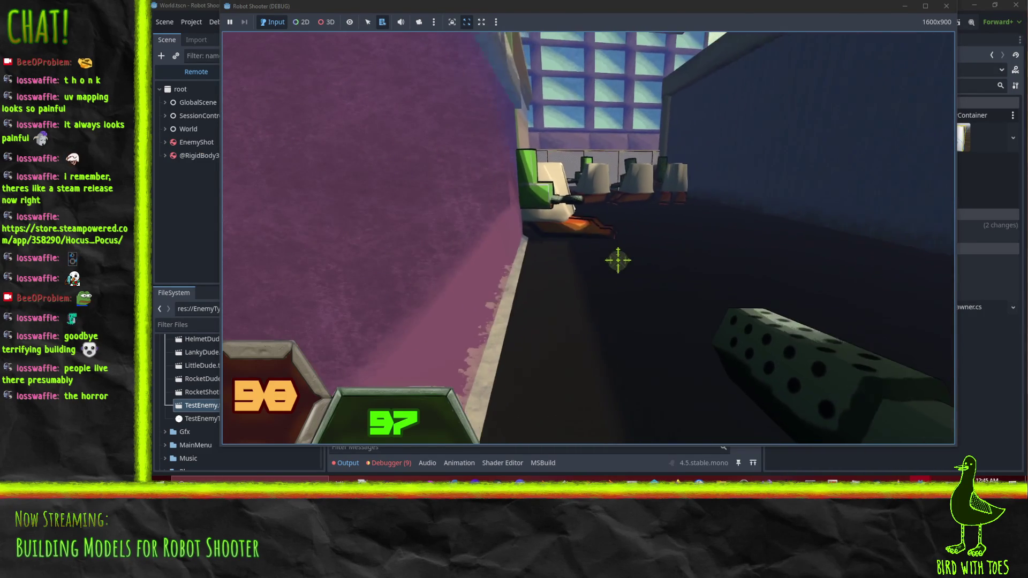
key(Escape)
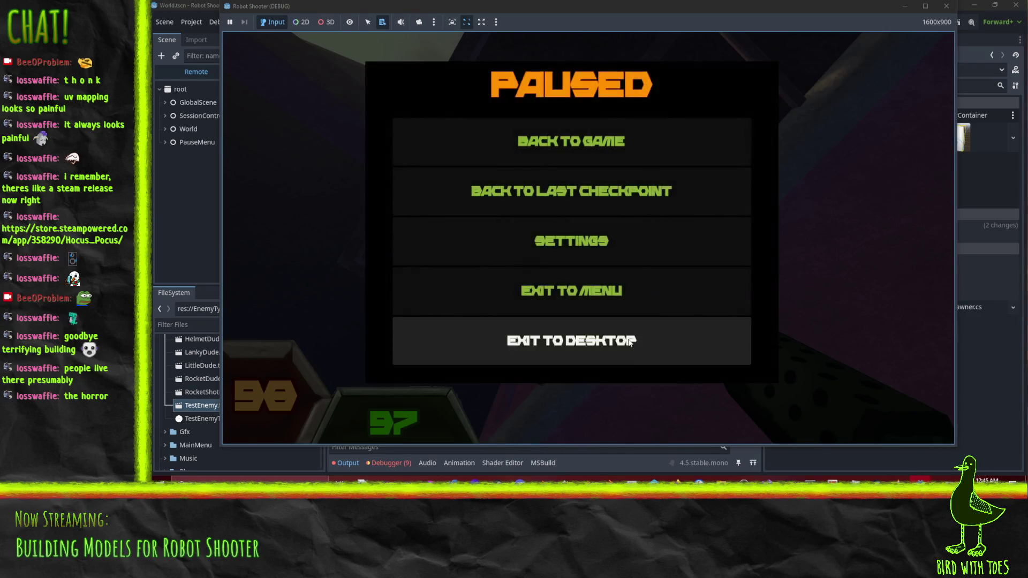
click(628, 339)
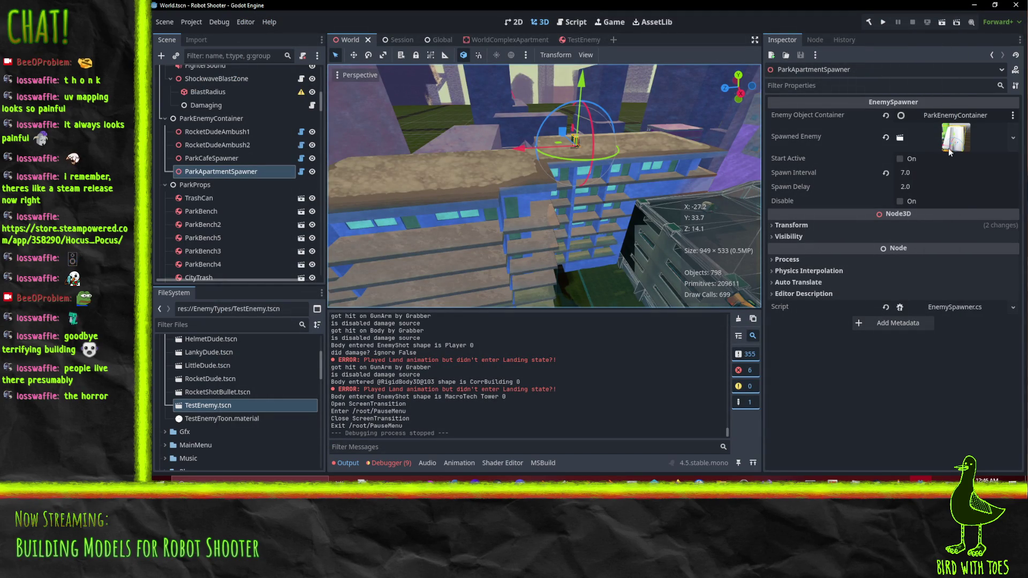
Undo the TestEnemy material edits, check the black outline next pass, and rerun the project.
click(579, 40)
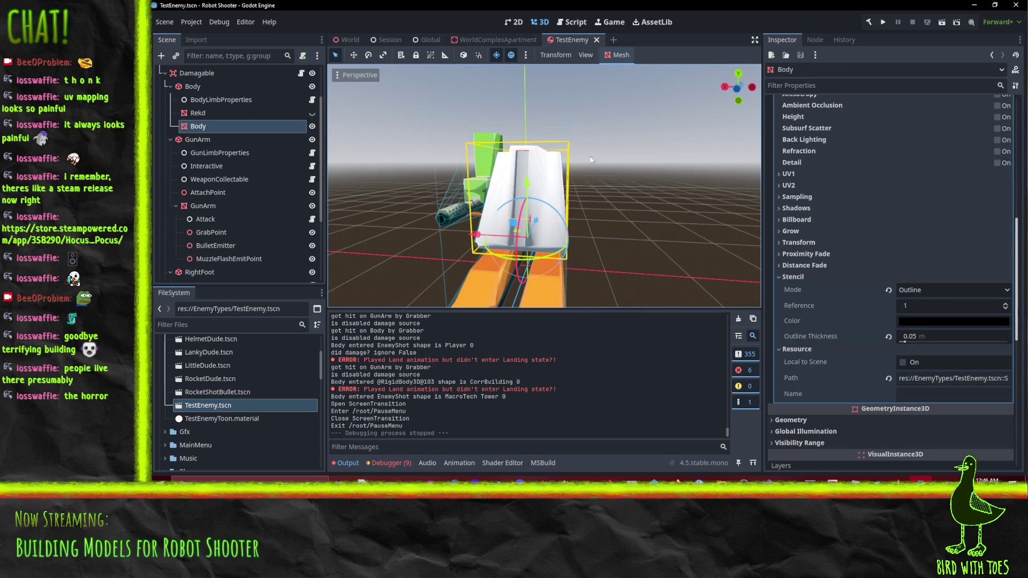
key(ctrl+z)
key(ctrl+z)
key(ctrl+z)
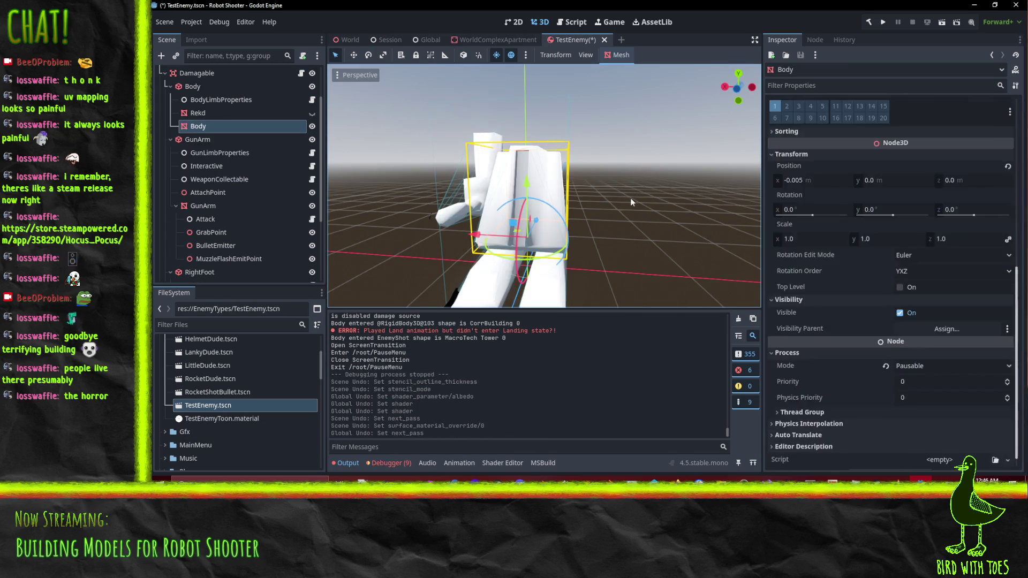
scroll(857, 244, up, 6)
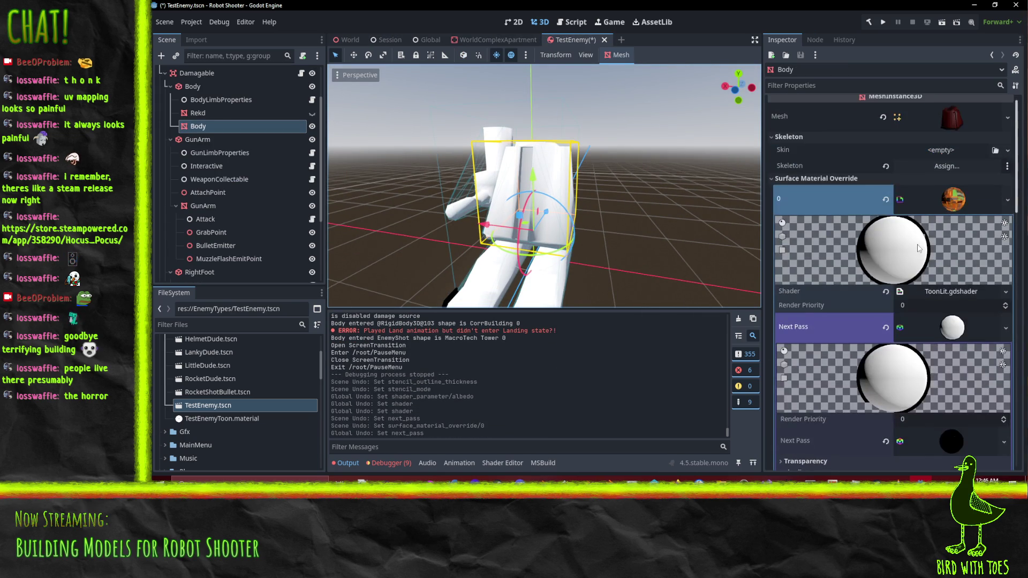
scroll(934, 216, down, 3)
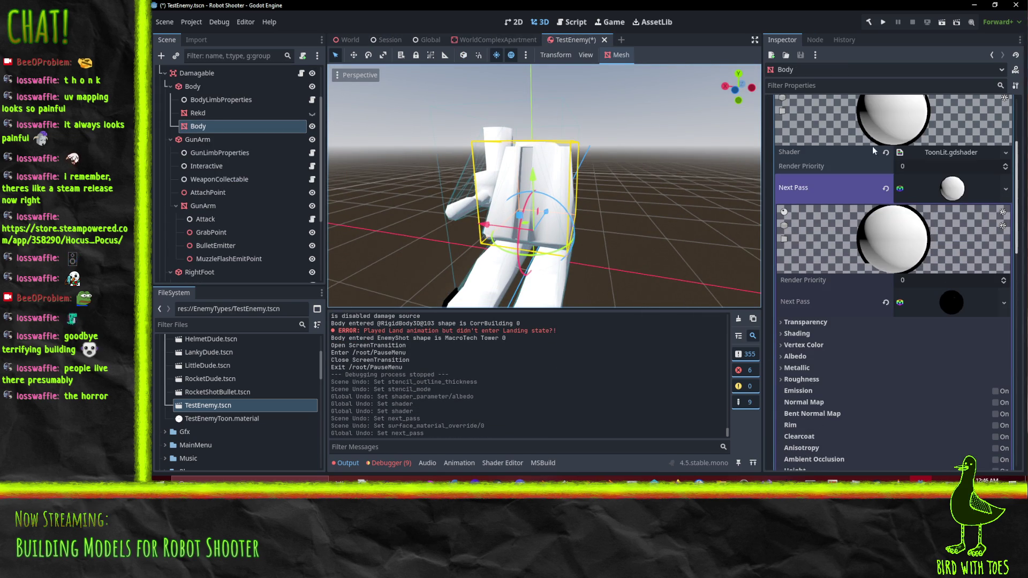
click(946, 304)
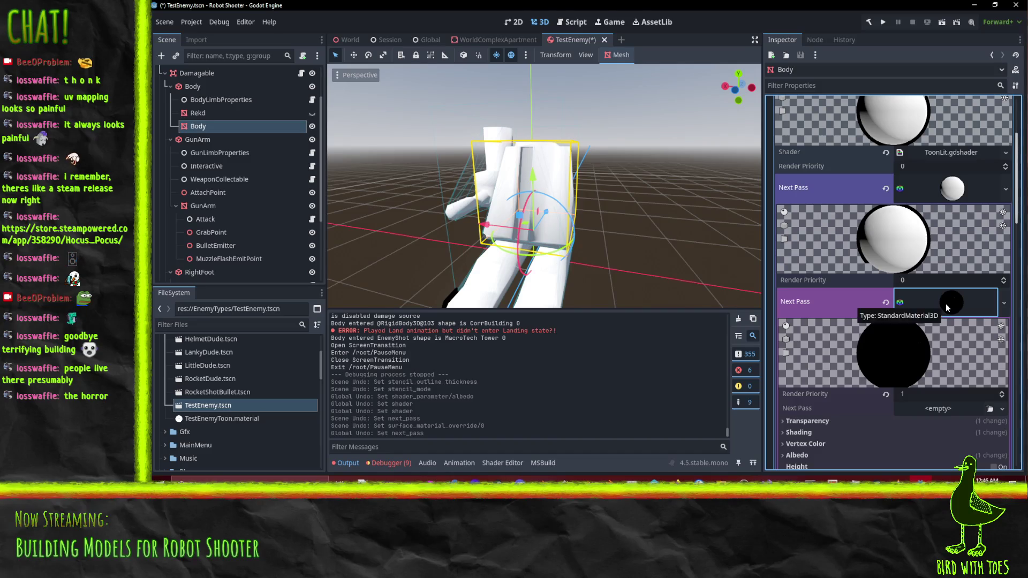
click(945, 304)
scroll(945, 304, up, 3)
drag(670, 177, 581, 221)
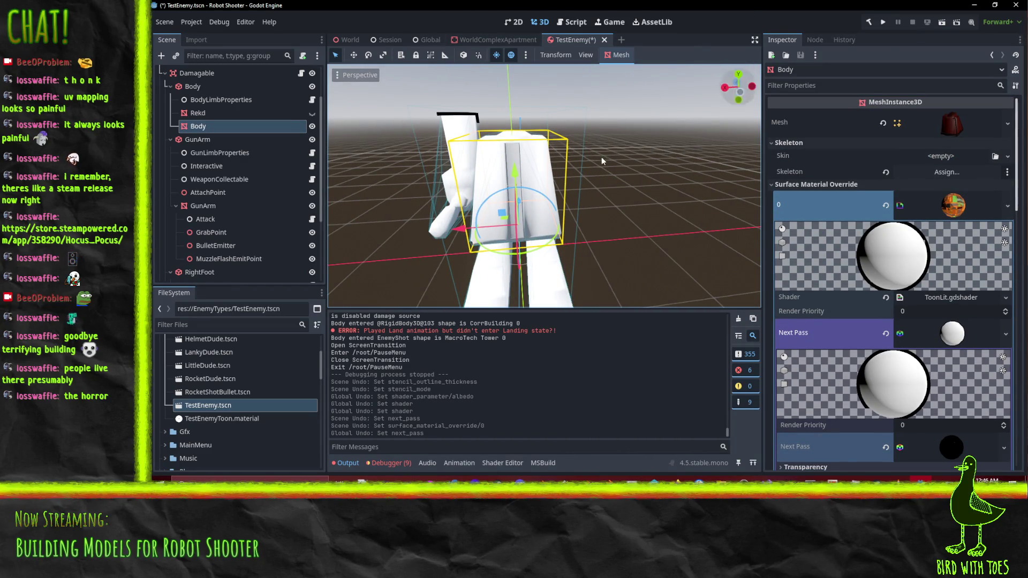
click(882, 22)
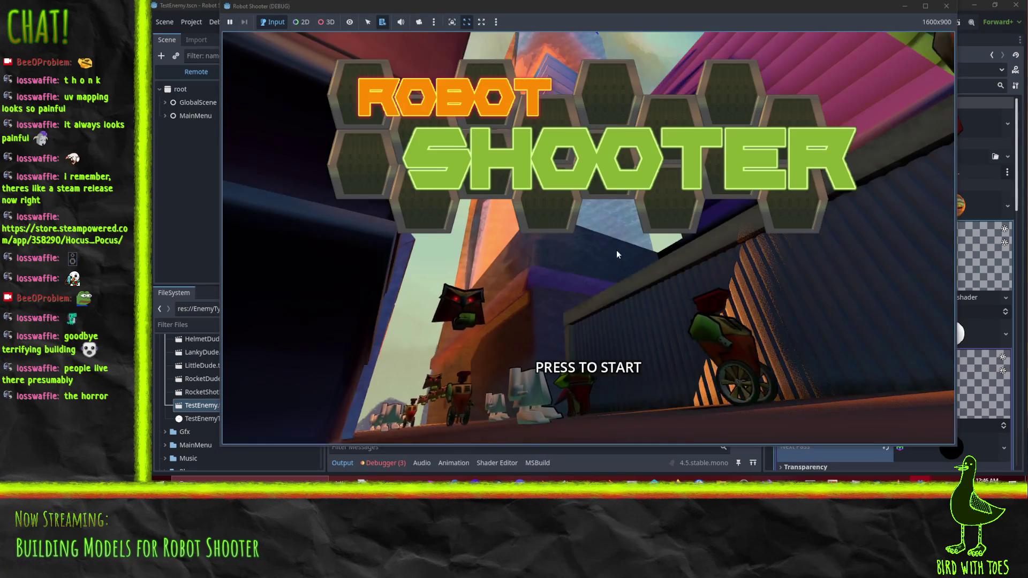
Start the game, walk through the tutorial, grapple the gun off the robot, pick it up and fire.
click(616, 250)
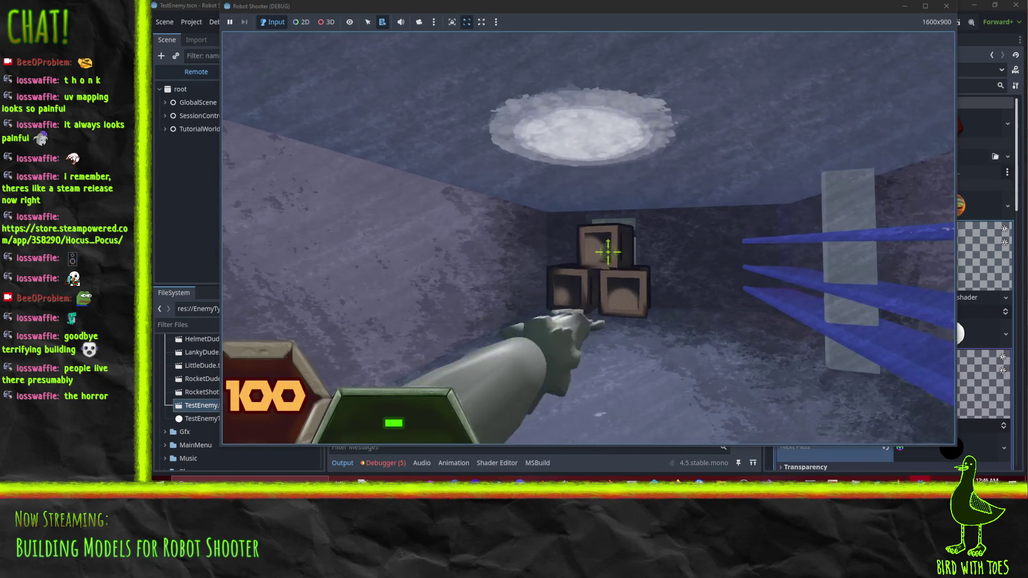
key(w)
key(w)
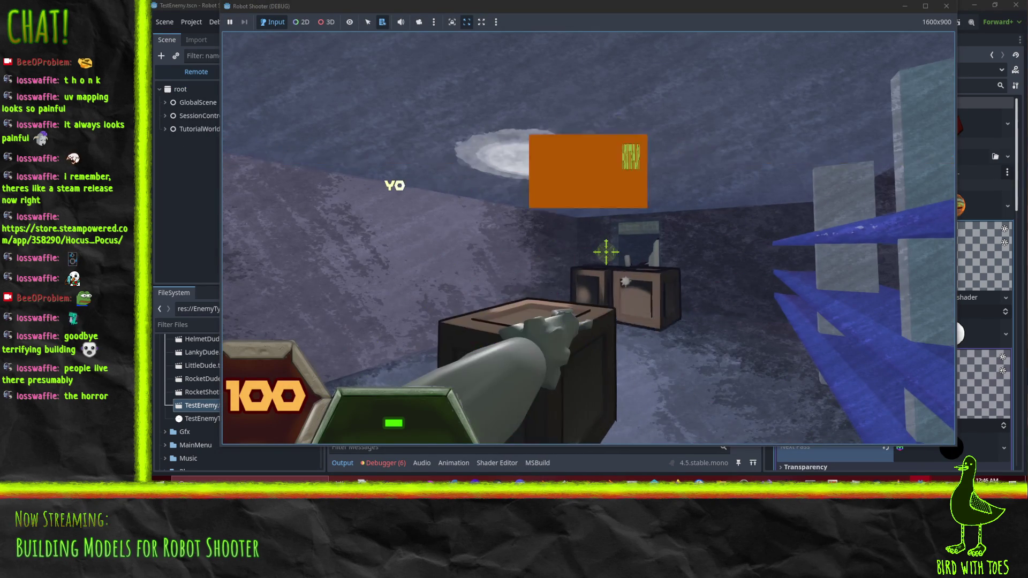
key(w)
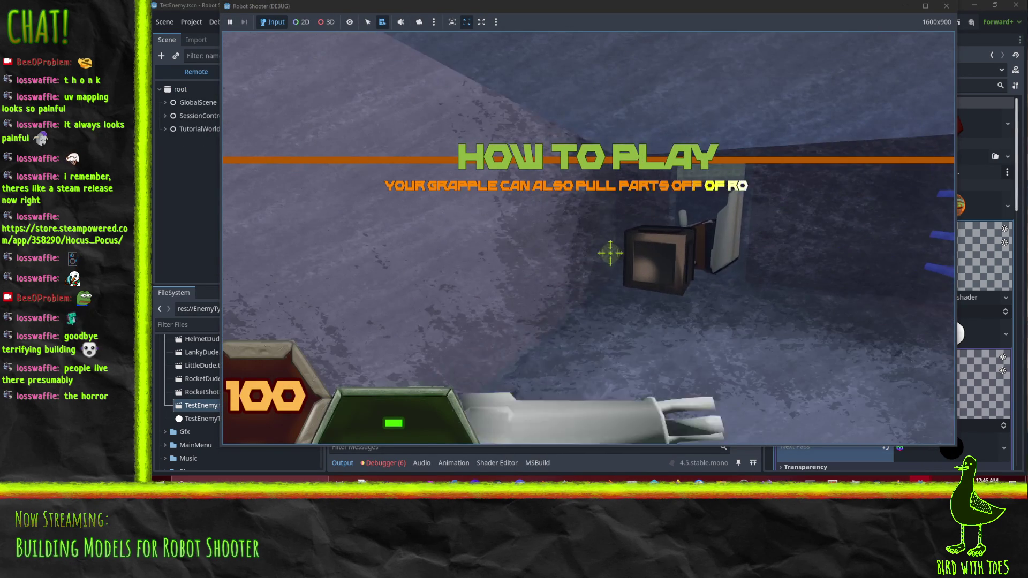
key(w)
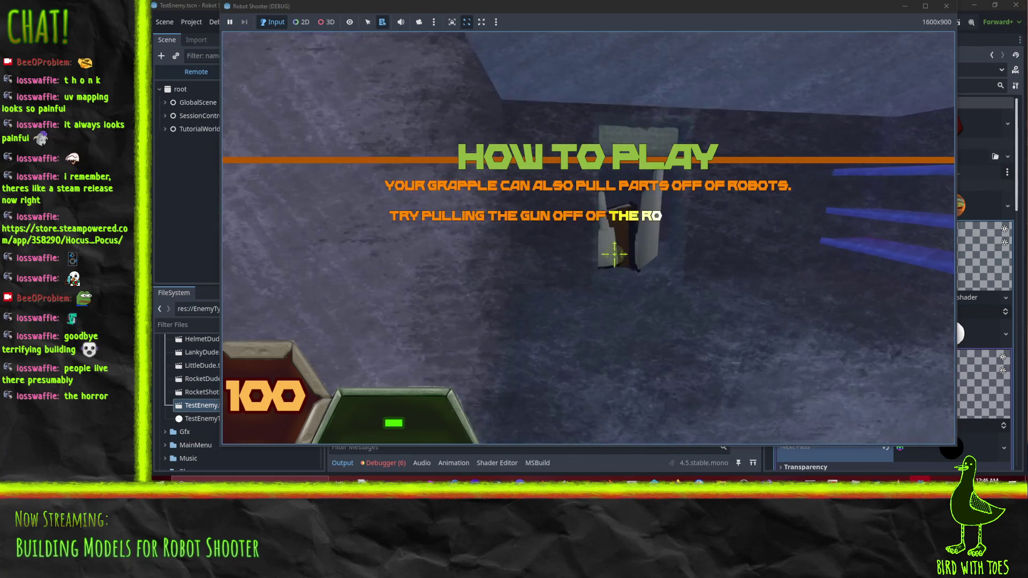
click(638, 263)
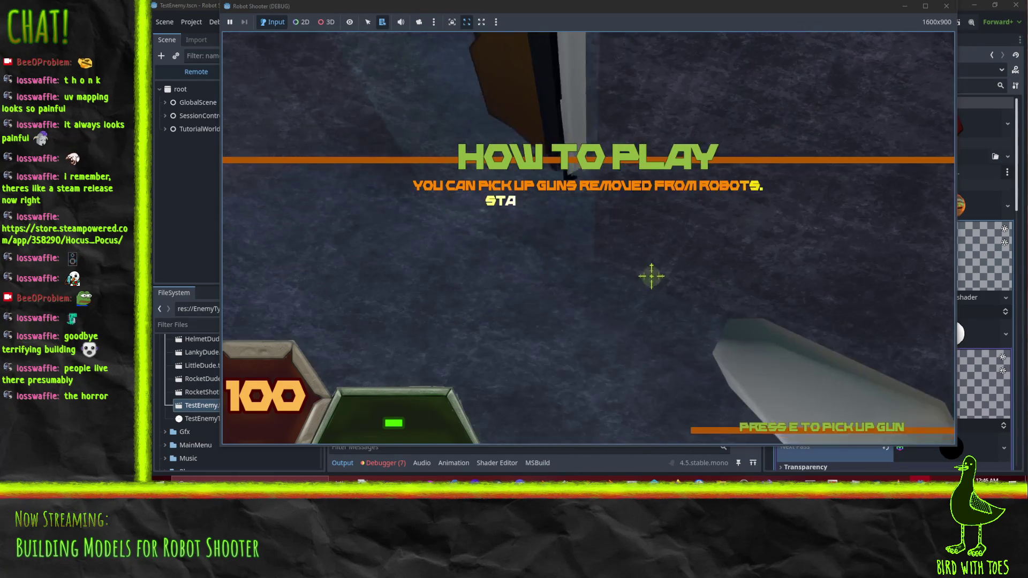
key(e)
click(621, 262)
drag(621, 262, 687, 304)
Walk down the alley to the plain white test enemy, circle it, then exit to desktop.
key(w)
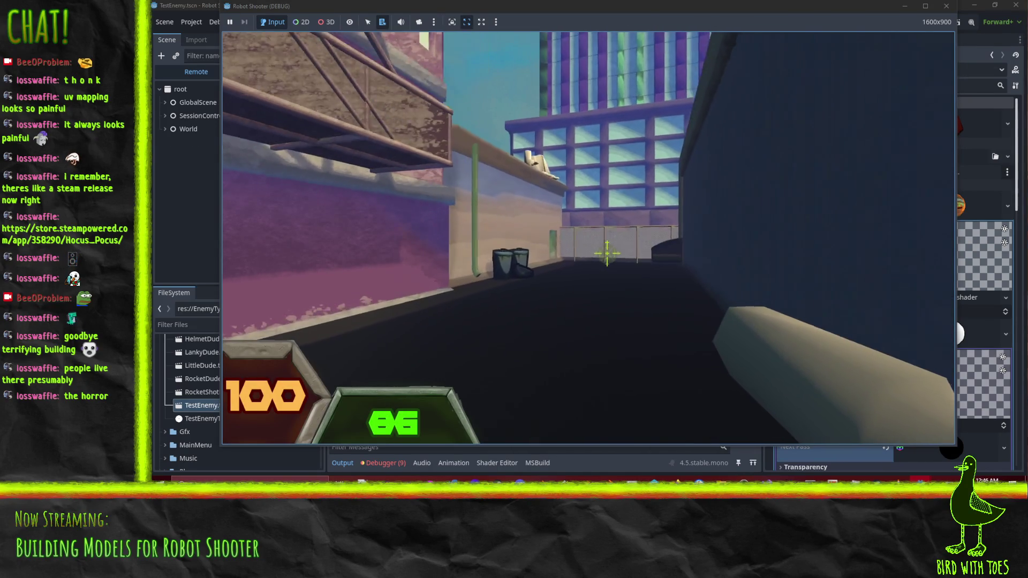
key(w)
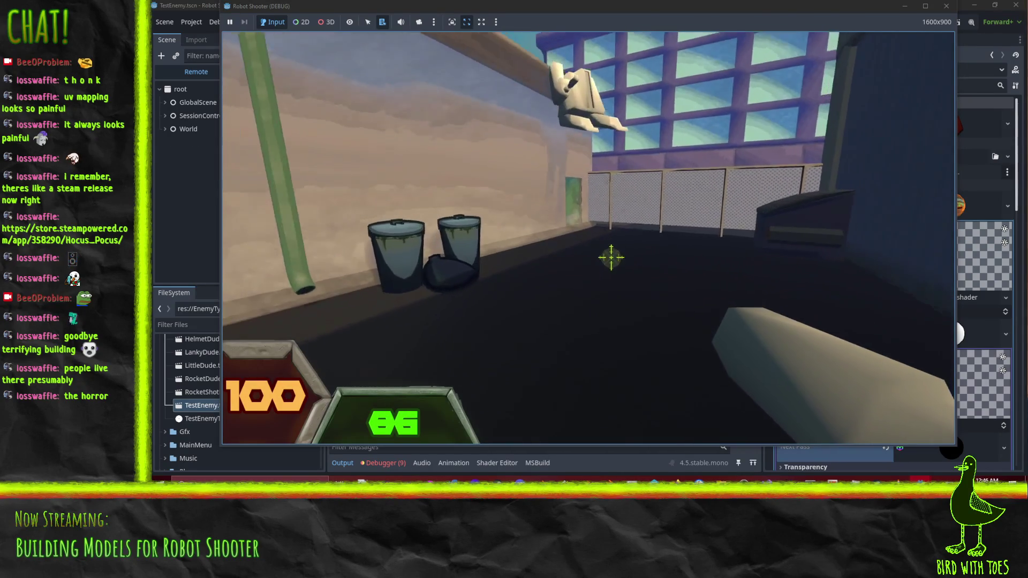
key(w)
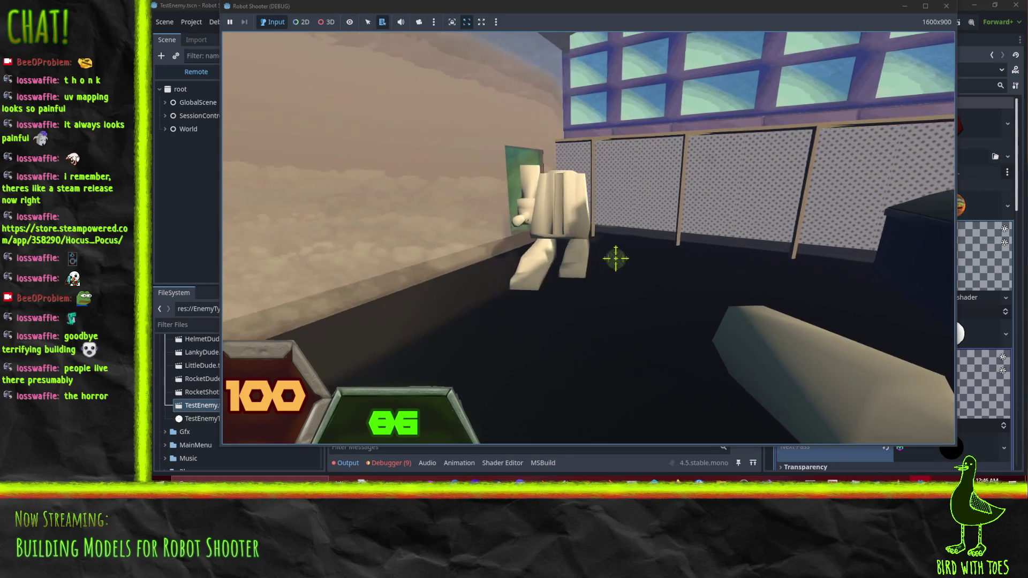
key(w)
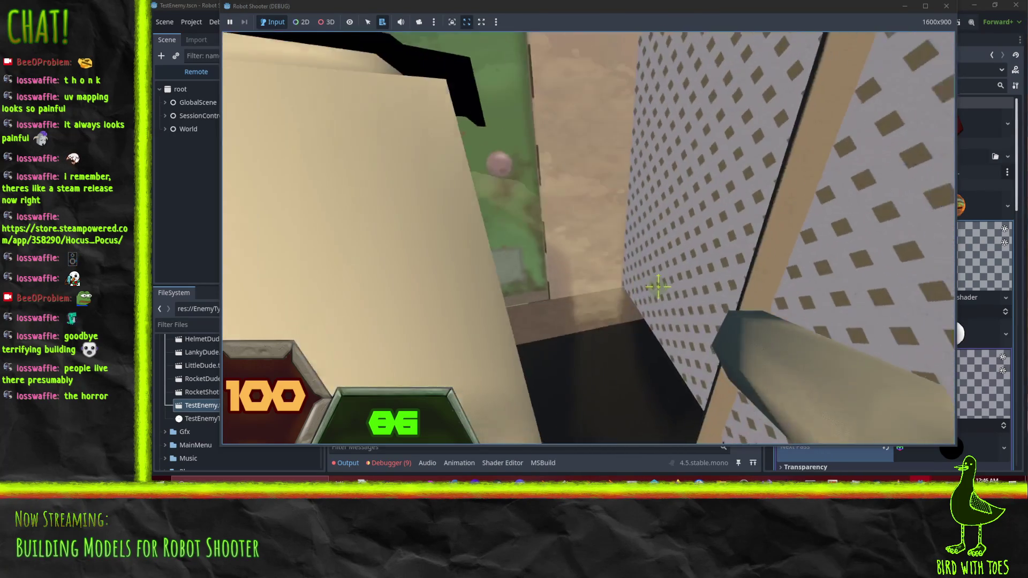
key(w)
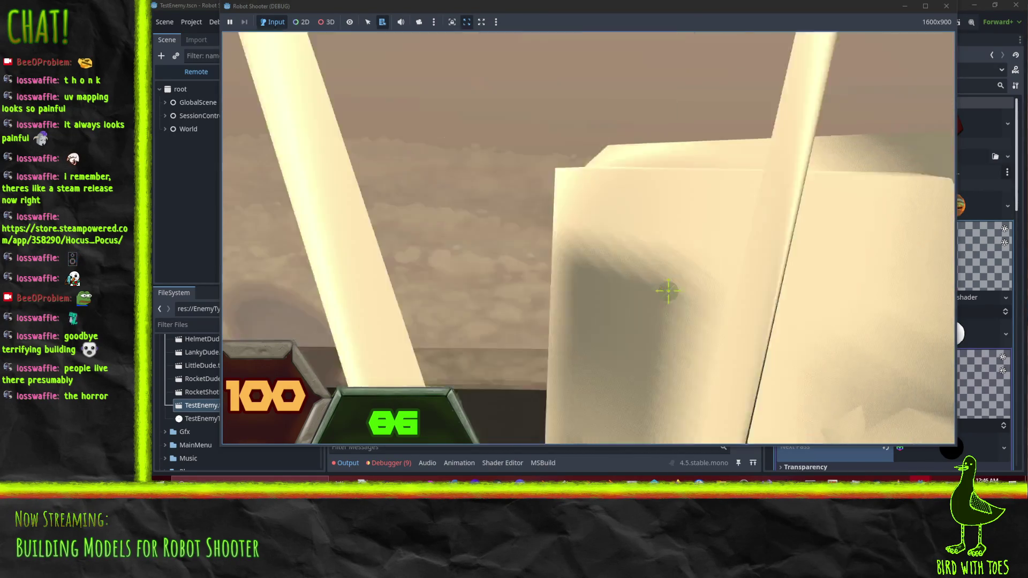
key(w)
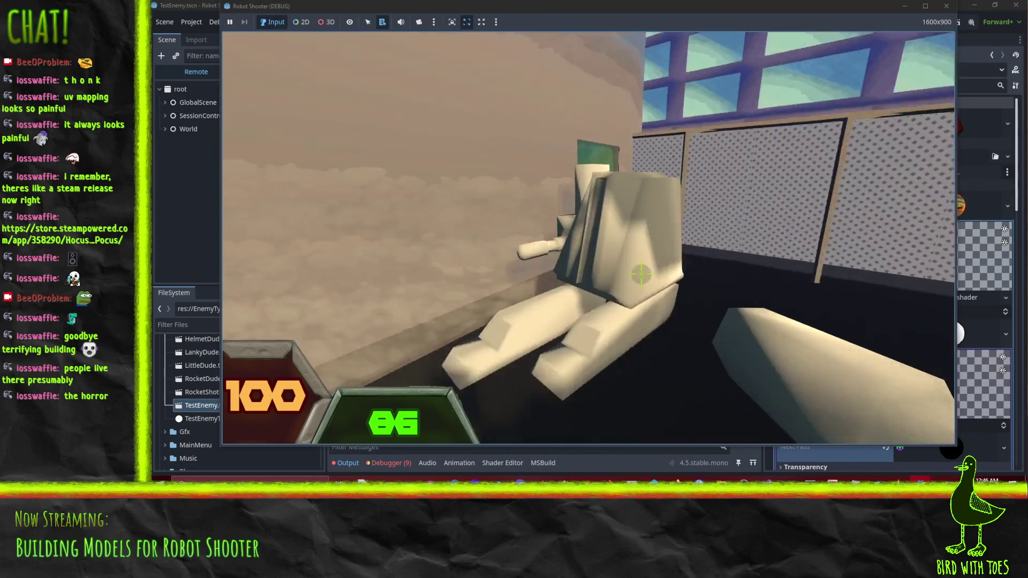
key(w)
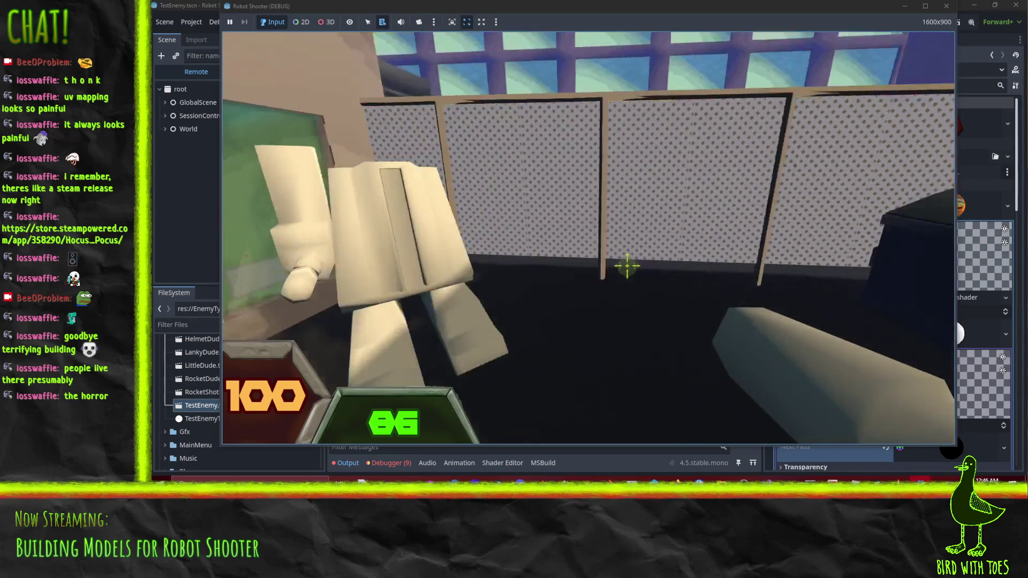
key(Escape)
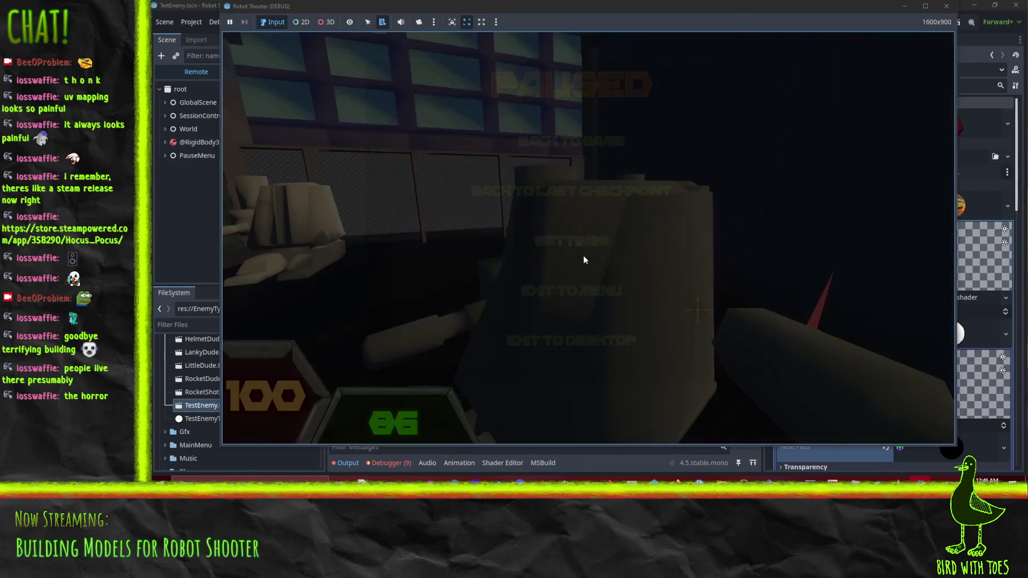
click(547, 348)
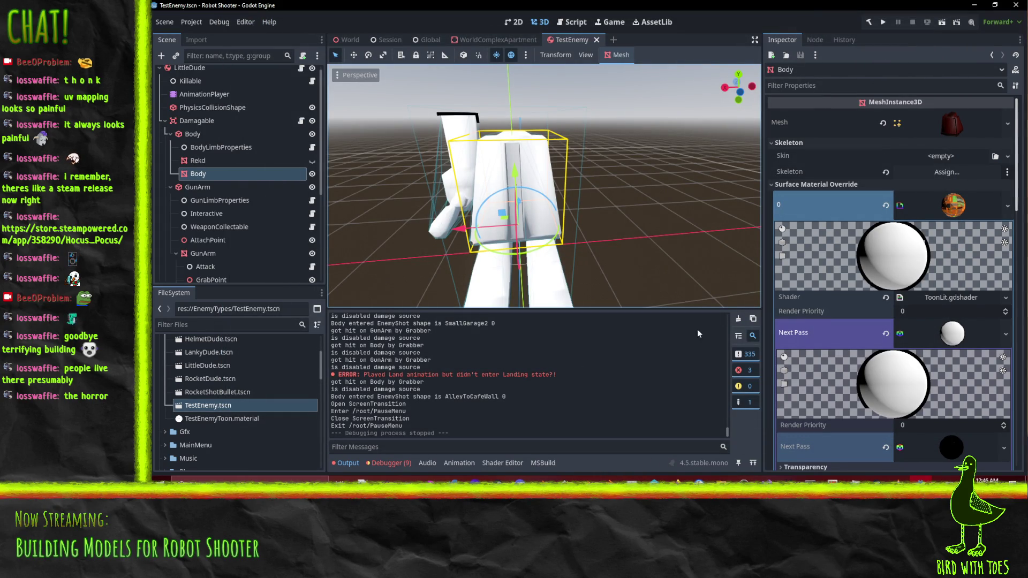
Clear the Output log and inspect the robot Body's ToonLit override with its white and black next passes.
click(733, 321)
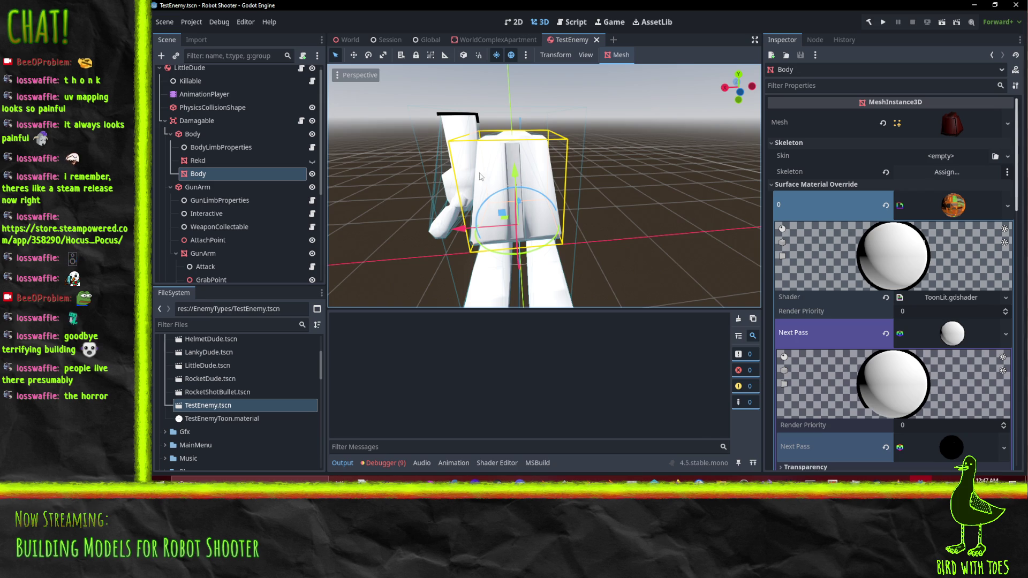
drag(480, 177, 518, 175)
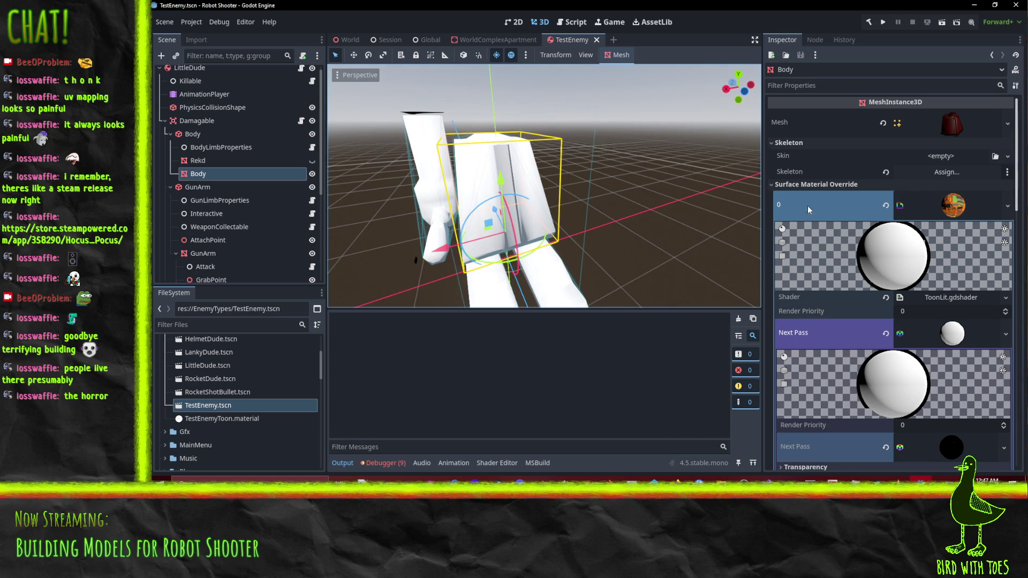
scroll(847, 220, down, 3)
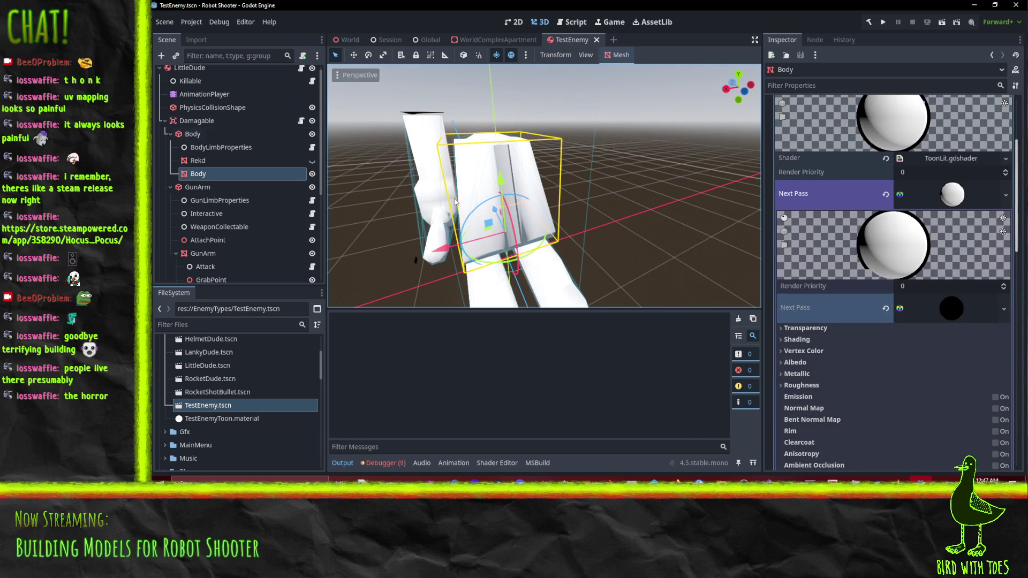
mouse_move(579, 221)
mouse_down()
mouse_move(571, 191)
mouse_move(484, 166)
mouse_move(582, 181)
mouse_move(637, 210)
mouse_move(416, 218)
mouse_up()
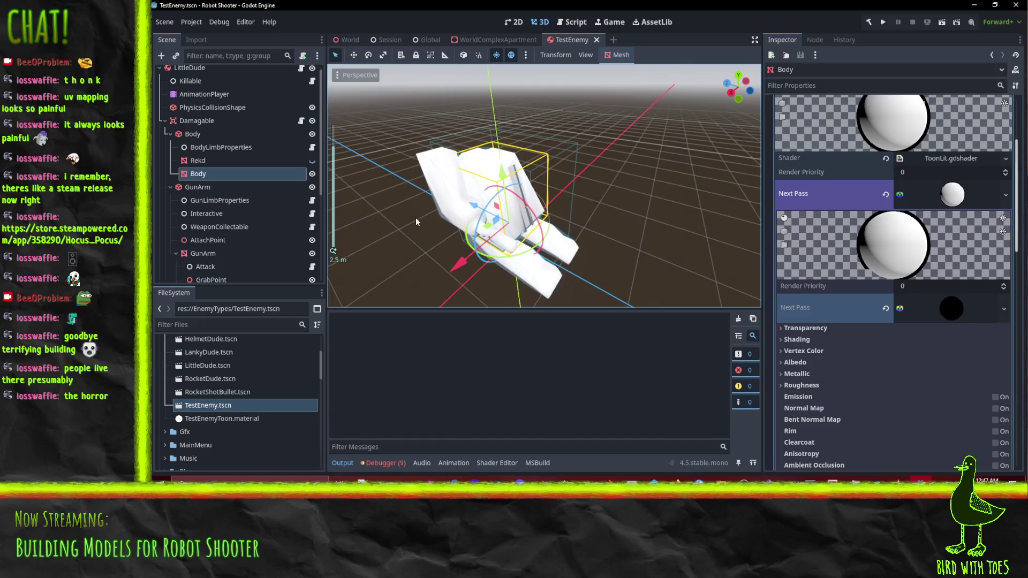
scroll(505, 217, up, 2)
scroll(798, 233, up, 4)
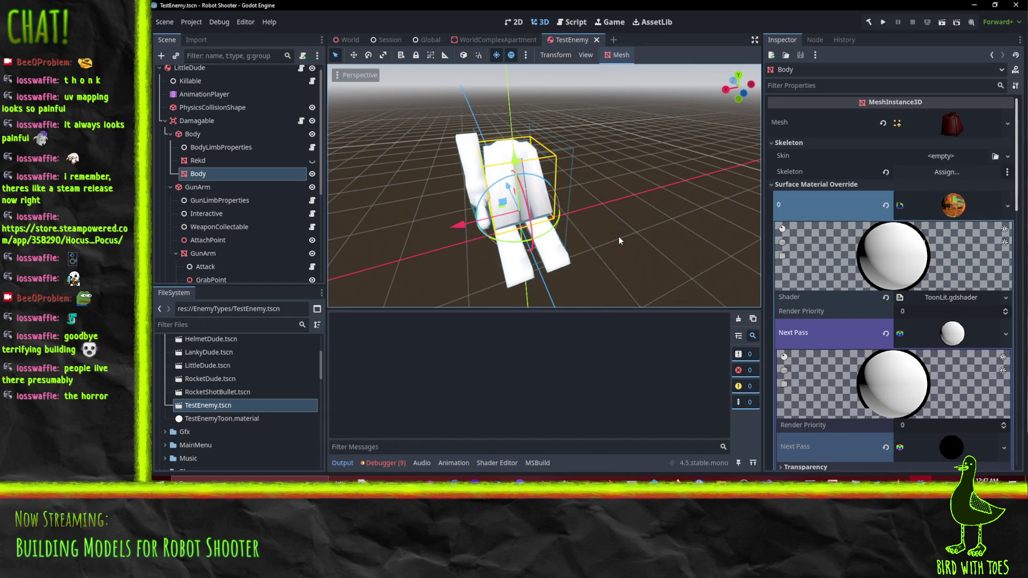
In P4V, revert unchanged files in the default pending changelist.
key(alt+Tab)
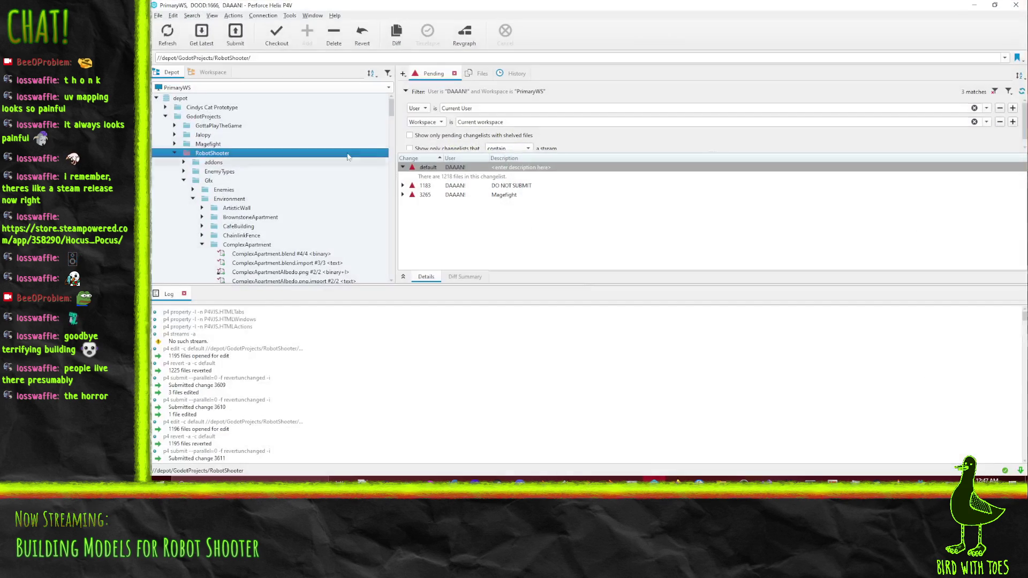
click(428, 167)
right_click(445, 170)
click(484, 204)
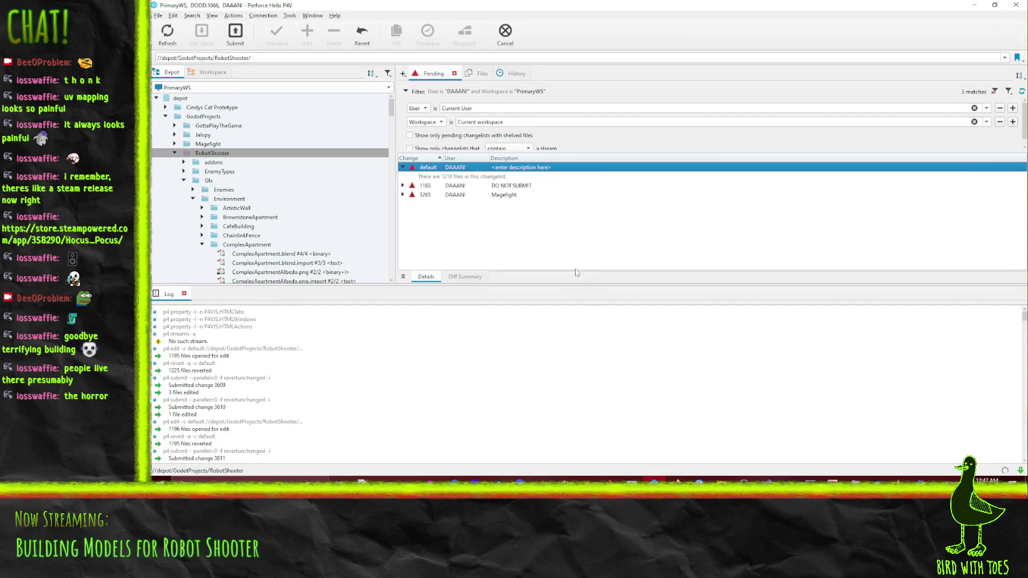
Revert the checked-out LittleDudeToon.tres and confirm.
right_click(501, 177)
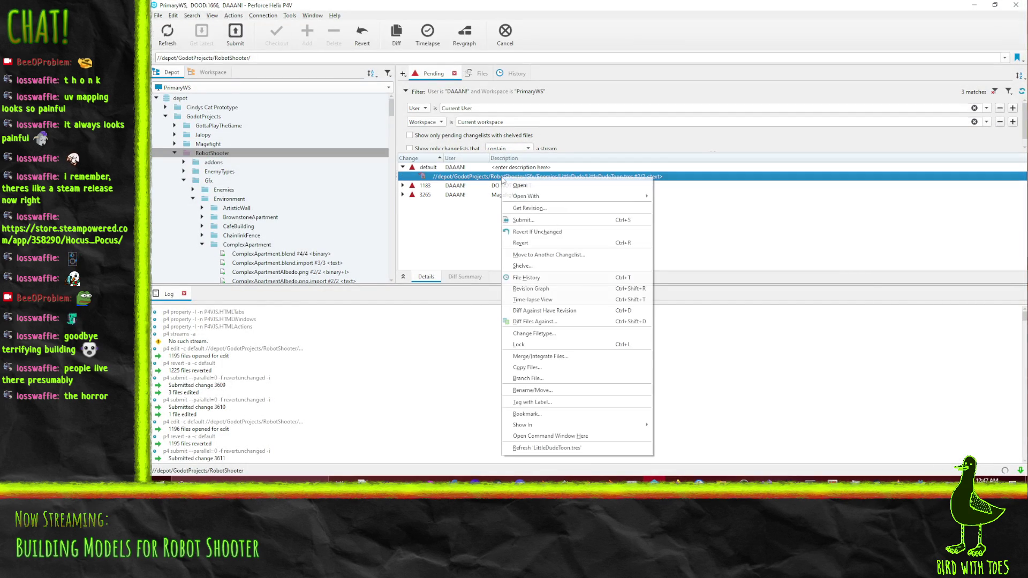
click(544, 250)
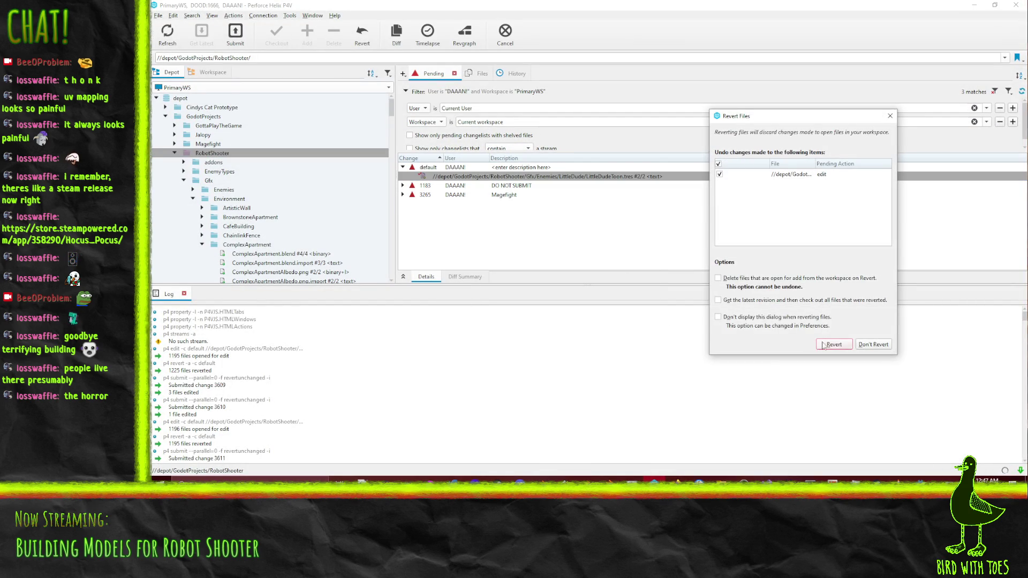
click(823, 345)
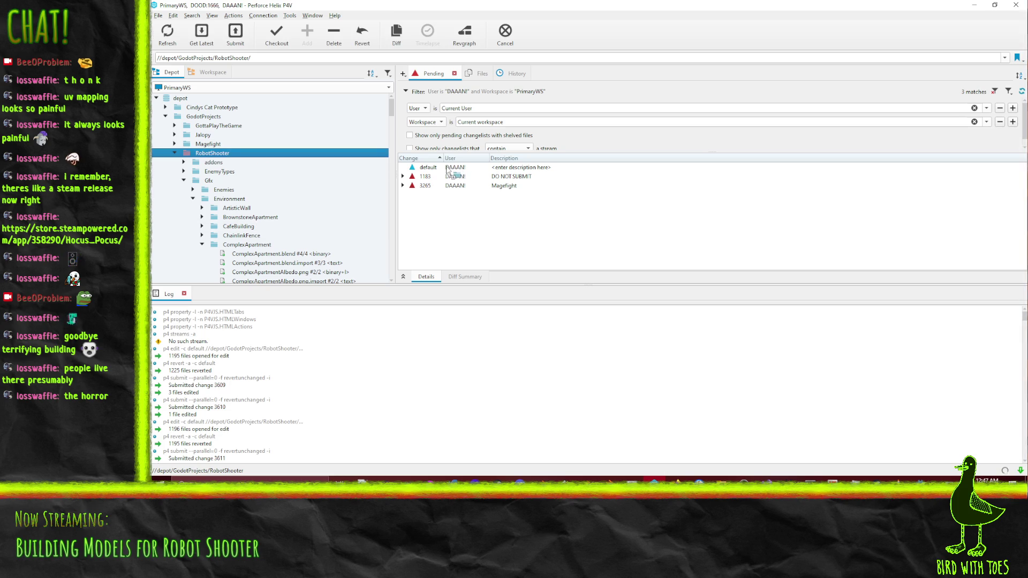
Back in Godot, zoom and orbit around the robot to confirm its orange toon look and ToonOutline outline.
key(alt+Tab)
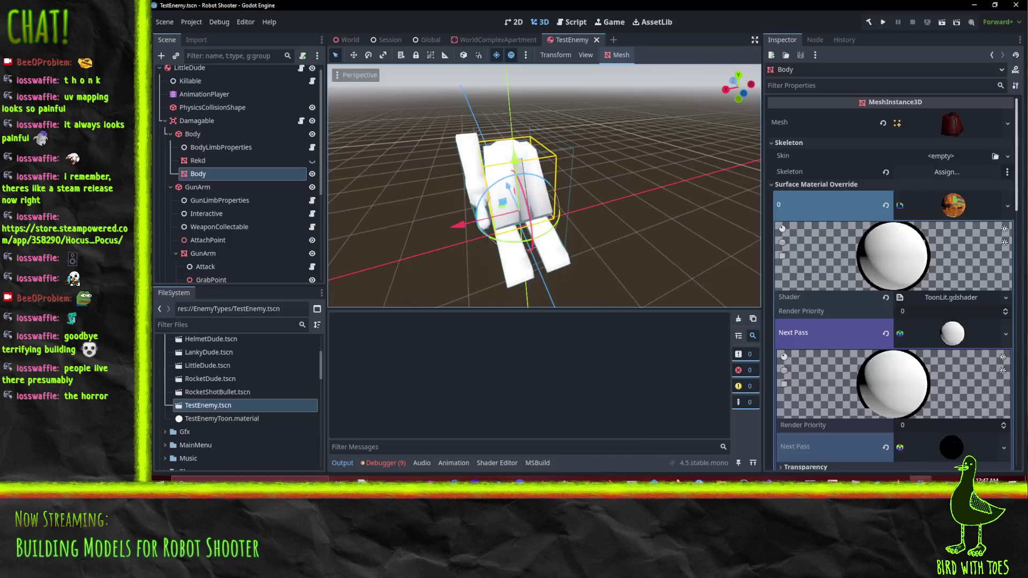
scroll(589, 168, up, 8)
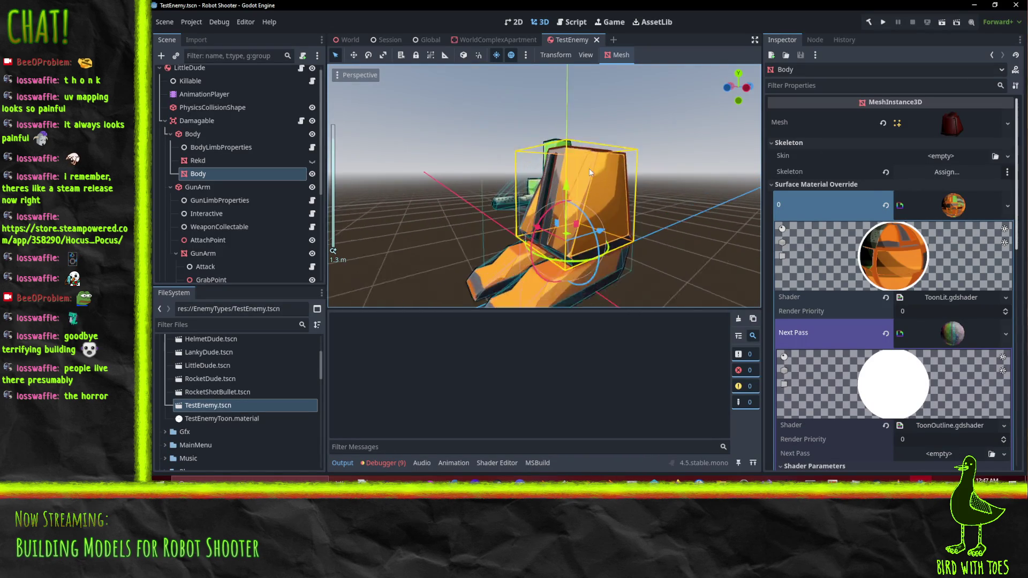
mouse_move(720, 130)
mouse_down()
mouse_move(759, 179)
mouse_move(557, 175)
mouse_move(691, 251)
mouse_move(577, 188)
mouse_up()
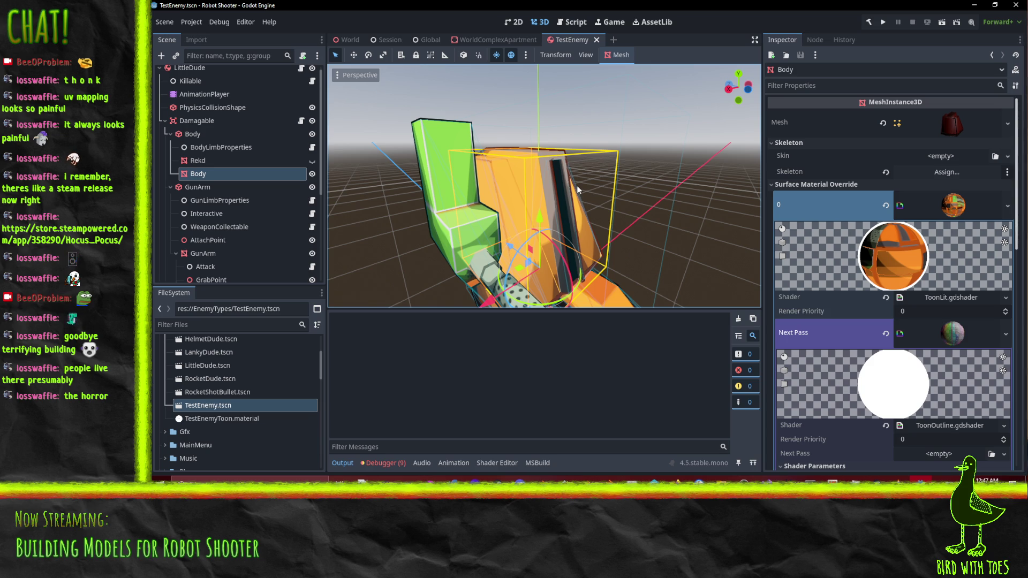
mouse_move(576, 185)
mouse_down()
mouse_move(573, 193)
mouse_move(438, 178)
mouse_move(541, 210)
mouse_up()
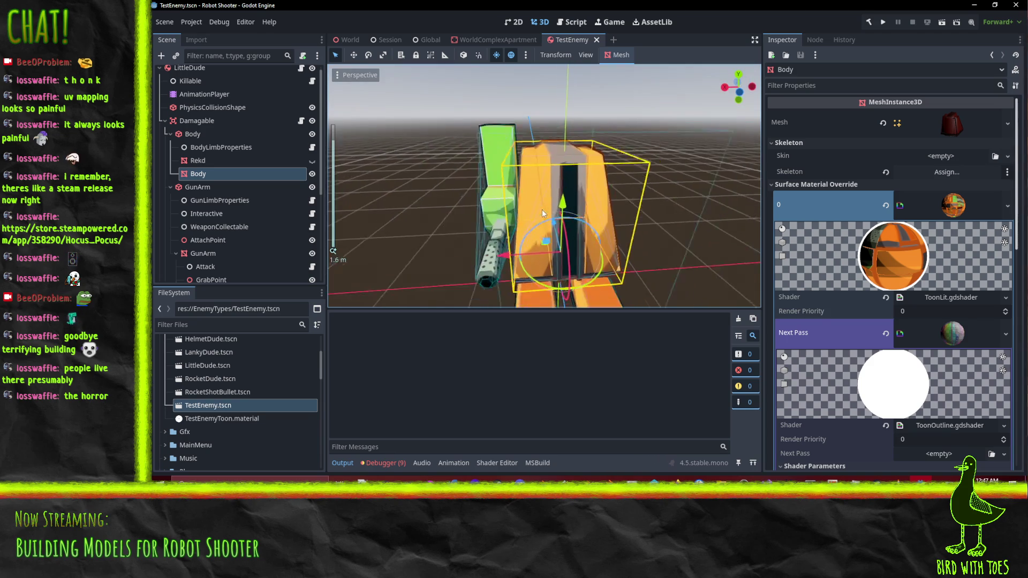
scroll(552, 209, down, 5)
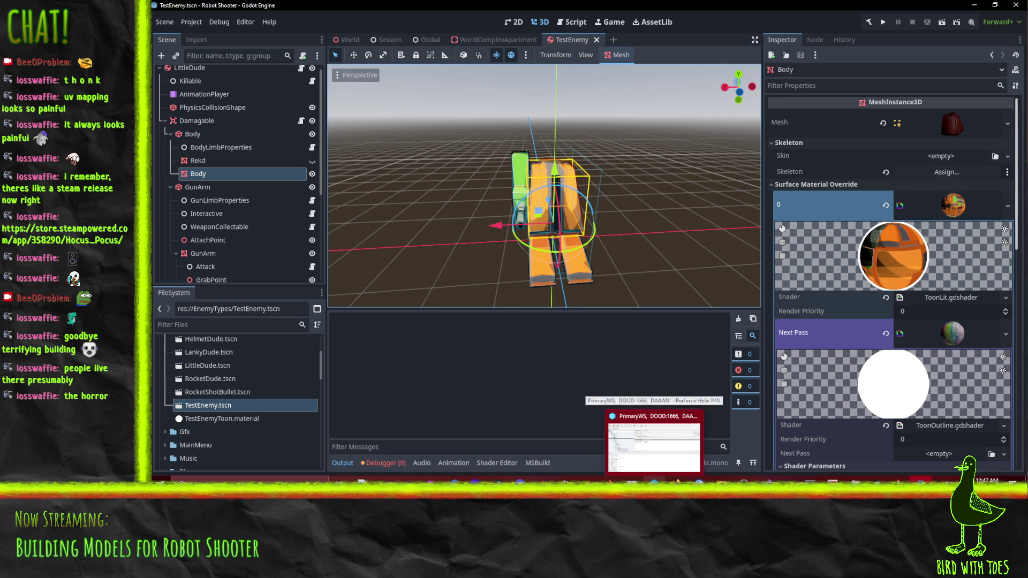
In the browser, run a web search for 'godot stencil'.
click(677, 484)
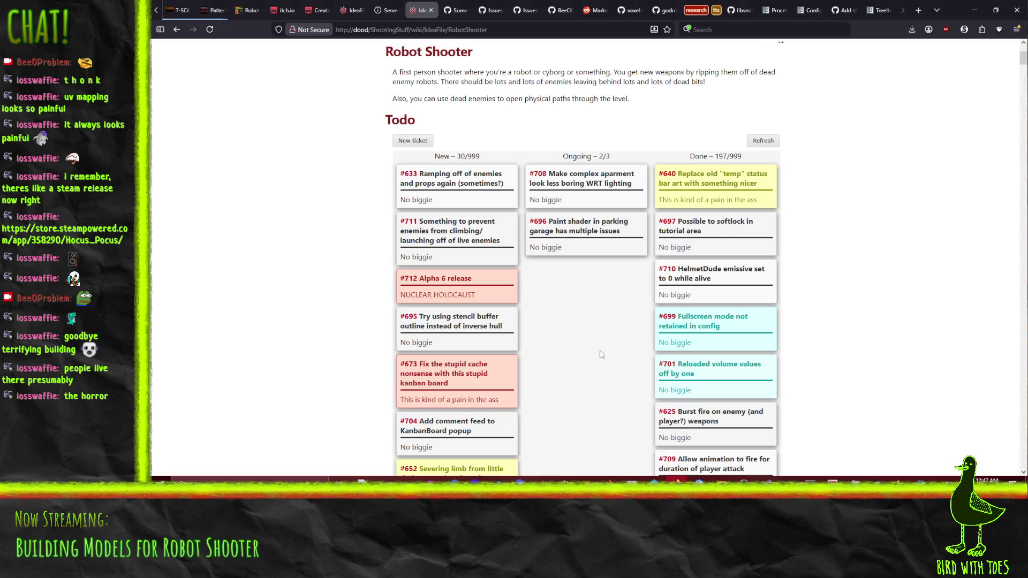
click(885, 7)
click(424, 27)
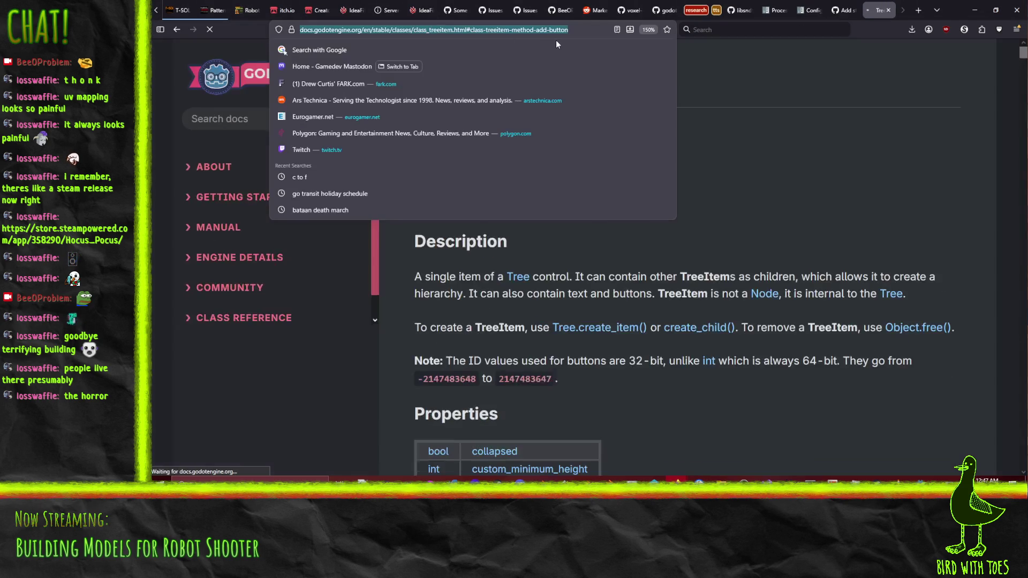
text(godot stencil)
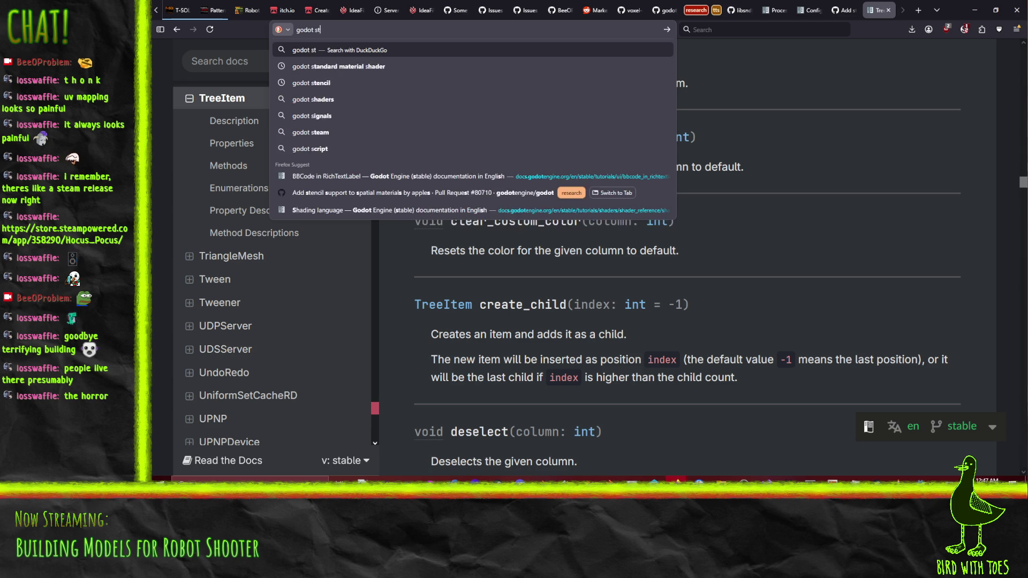
key(Return)
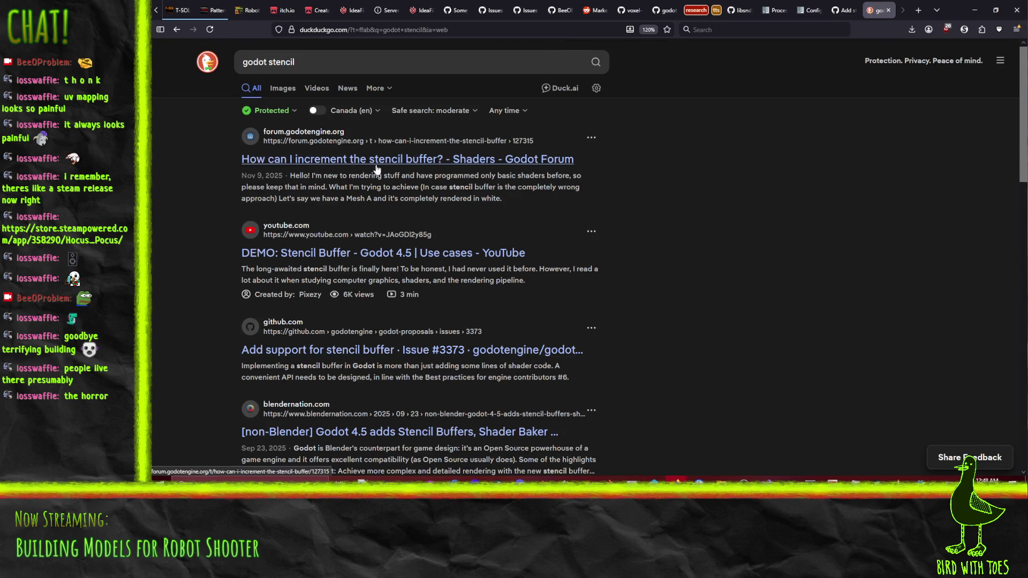
Refine the search to 'godot stencil buffer' and open the Godot Forum stencil increment thread.
click(315, 66)
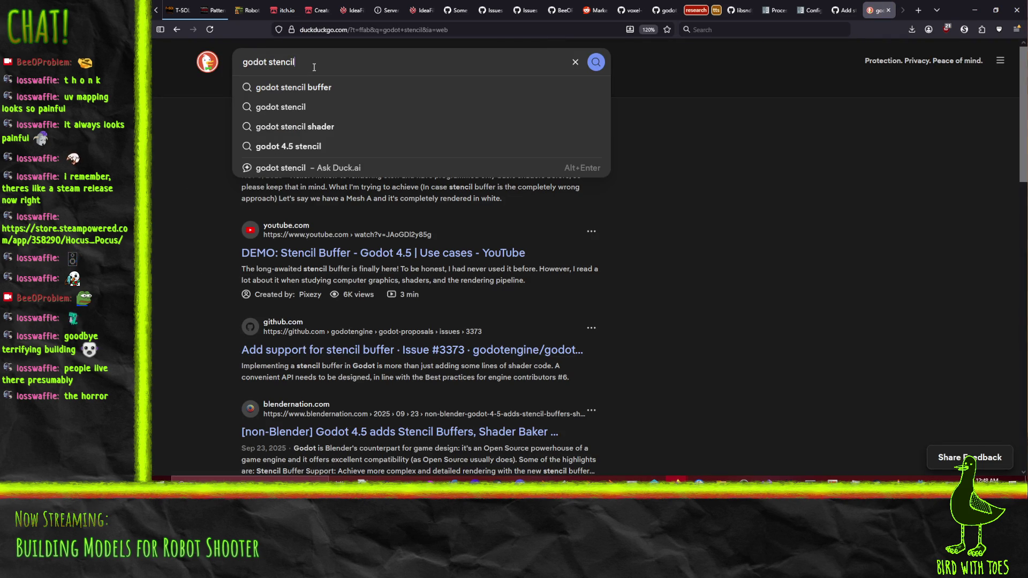
text(buffer)
key(Return)
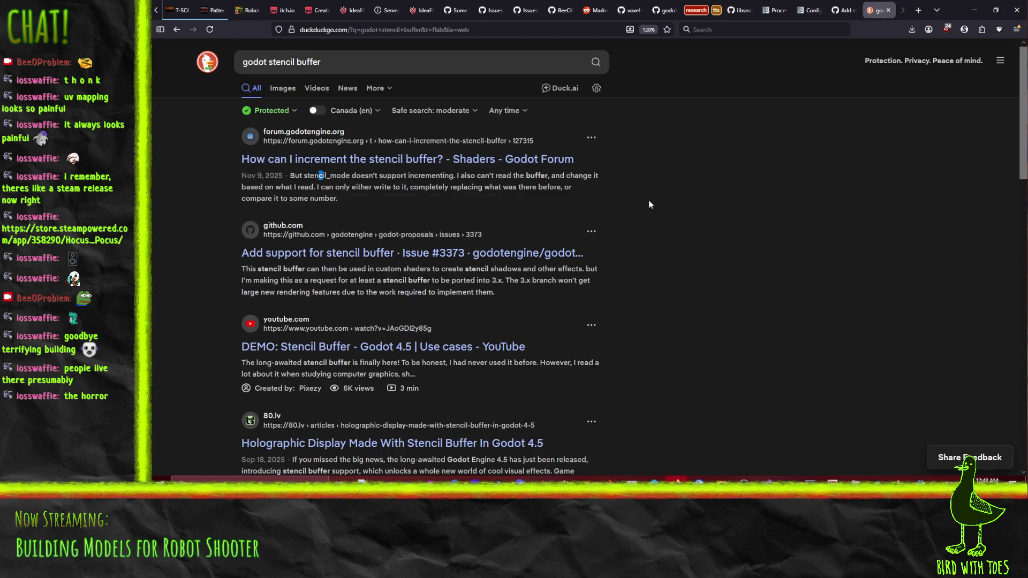
click(383, 161)
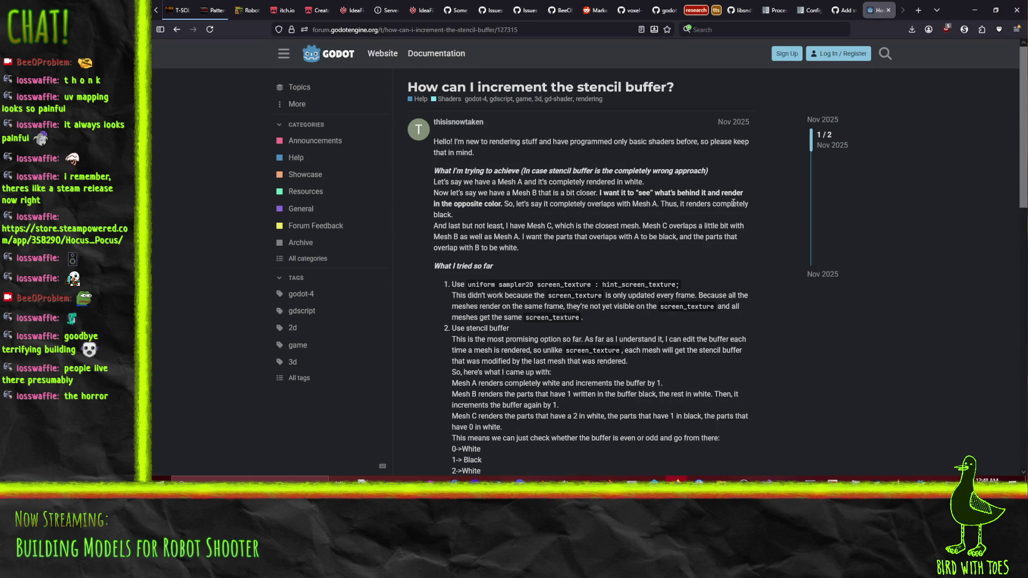
Read the 'How can I increment the stencil buffer?' thread and reply, then go back to the results.
scroll(403, 227, down, 10)
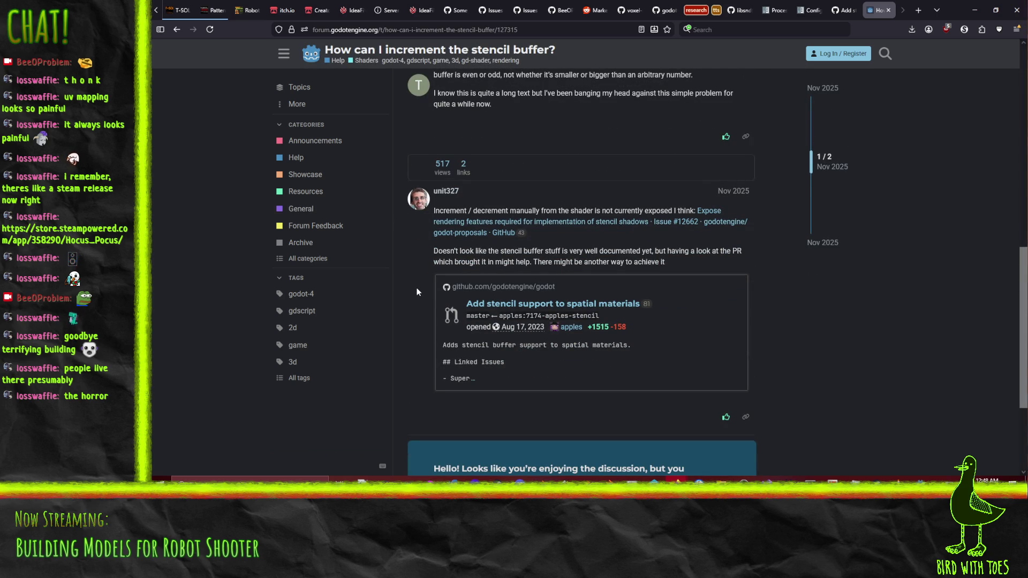
scroll(412, 256, down, 3)
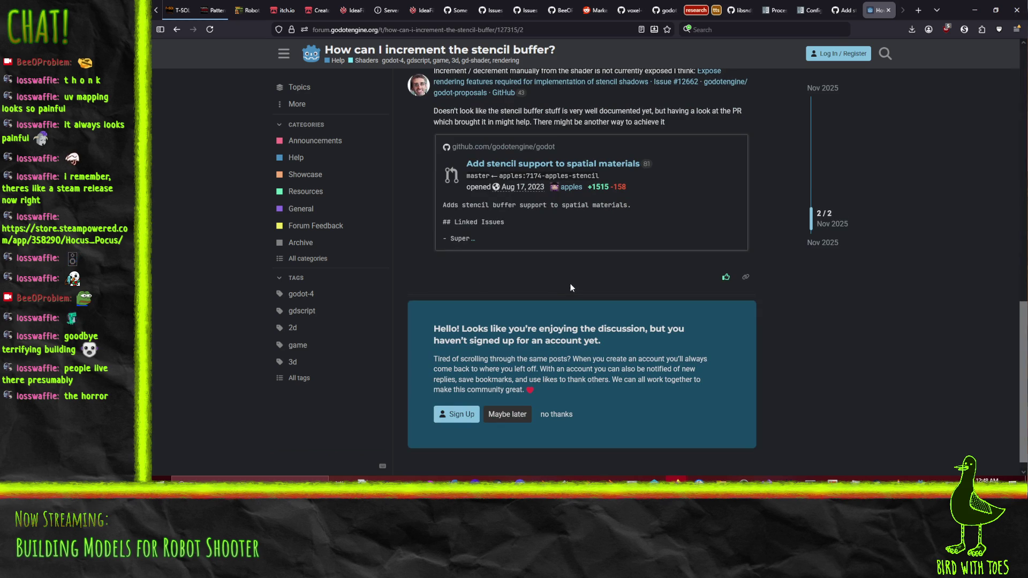
scroll(624, 286, up, 8)
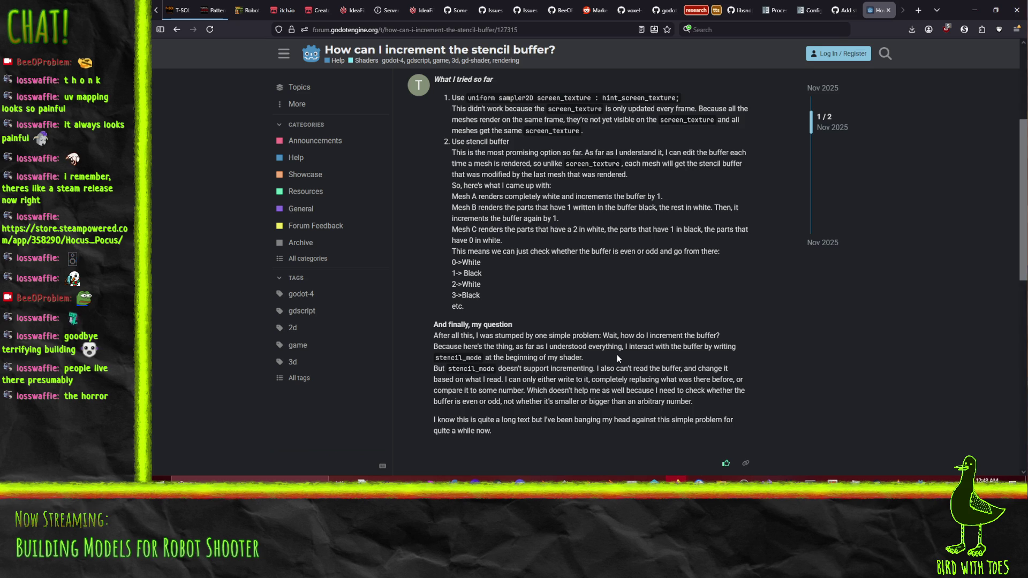
scroll(594, 355, down, 3)
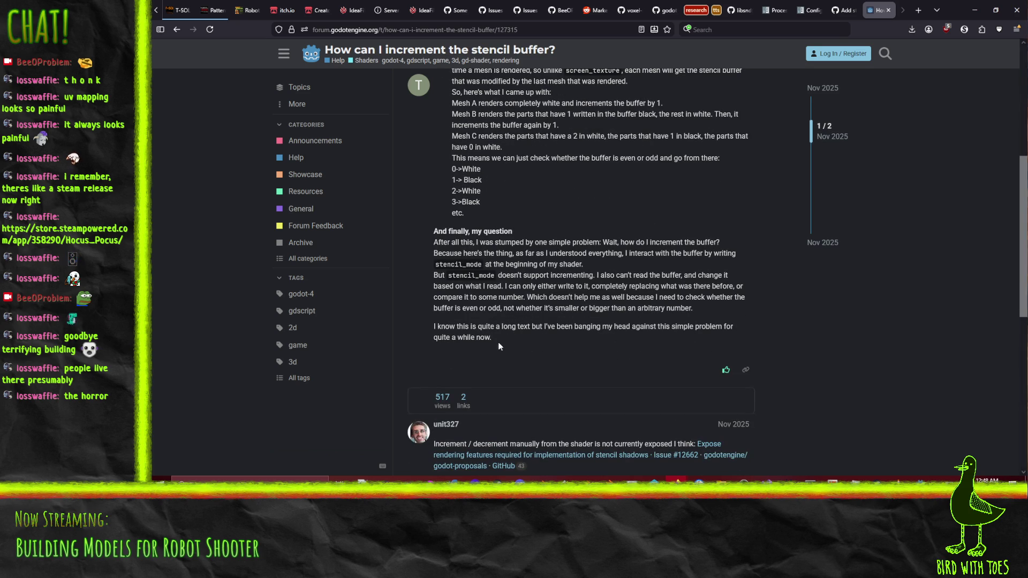
scroll(515, 338, up, 9)
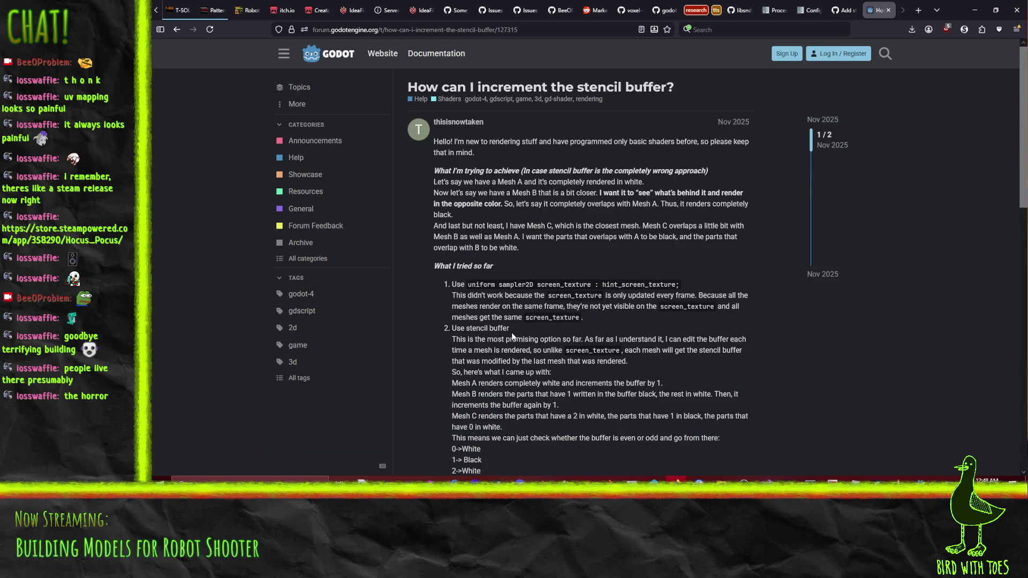
click(355, 29)
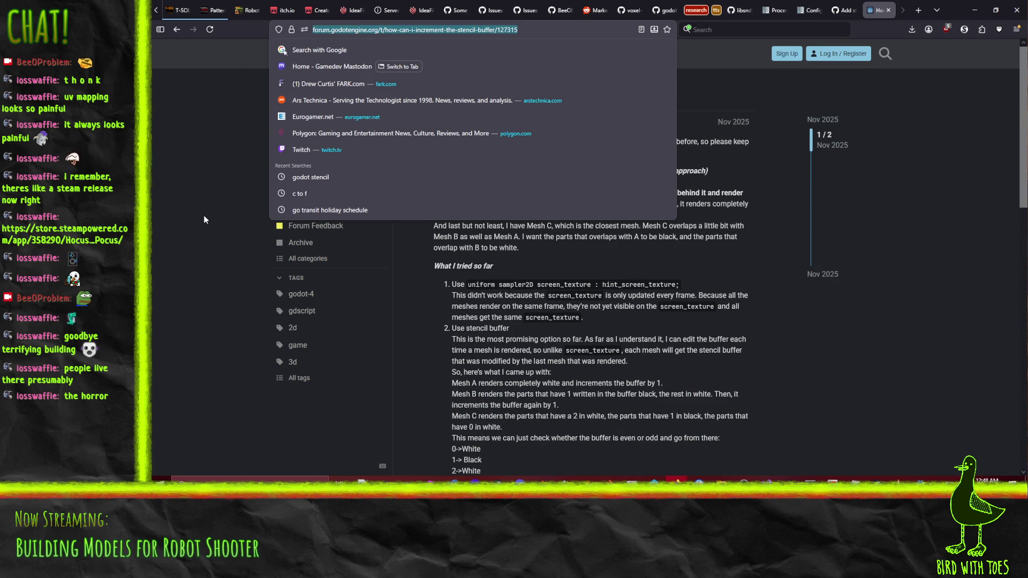
click(519, 281)
double_click(584, 296)
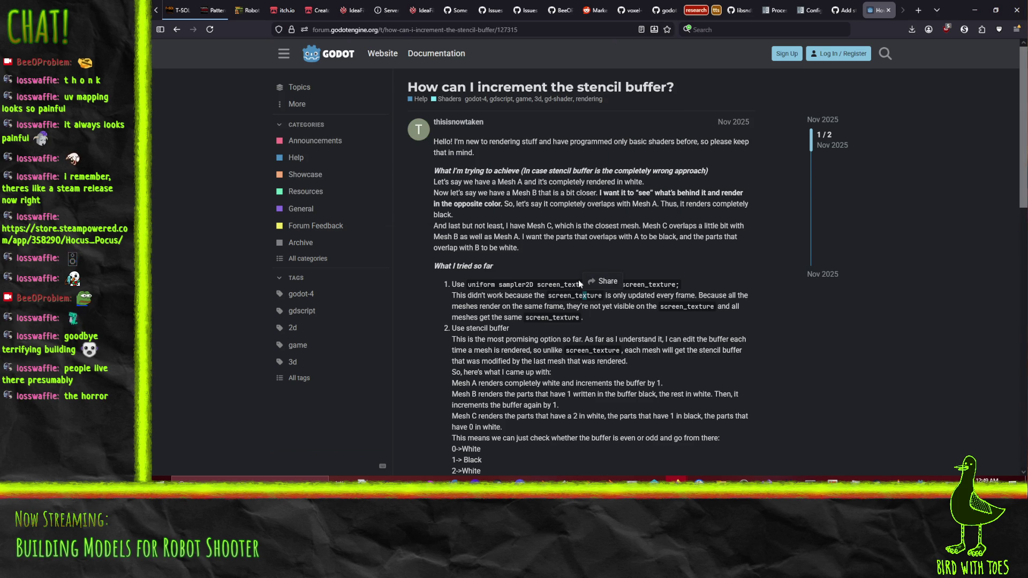
scroll(151, 95, down, 5)
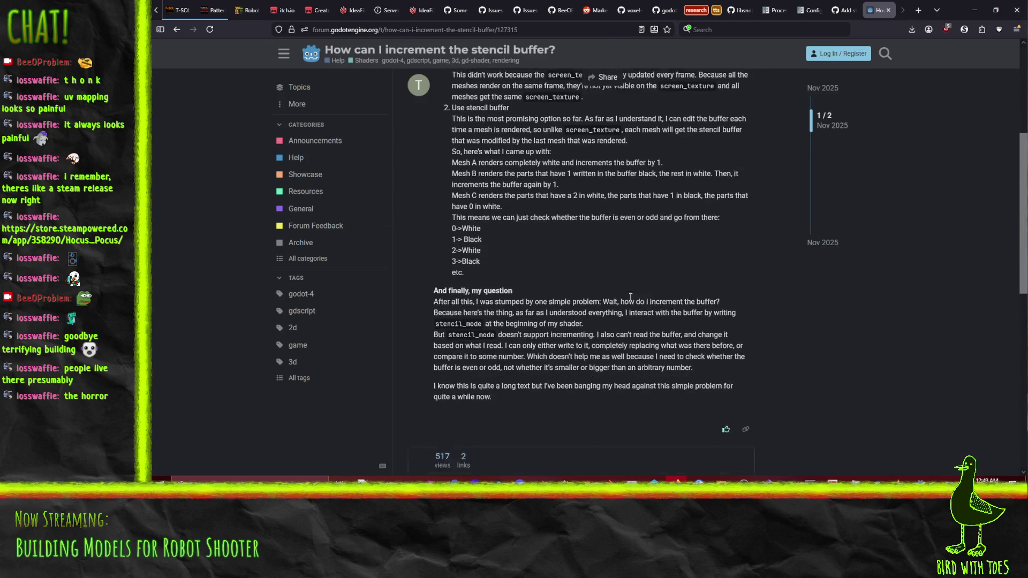
click(174, 30)
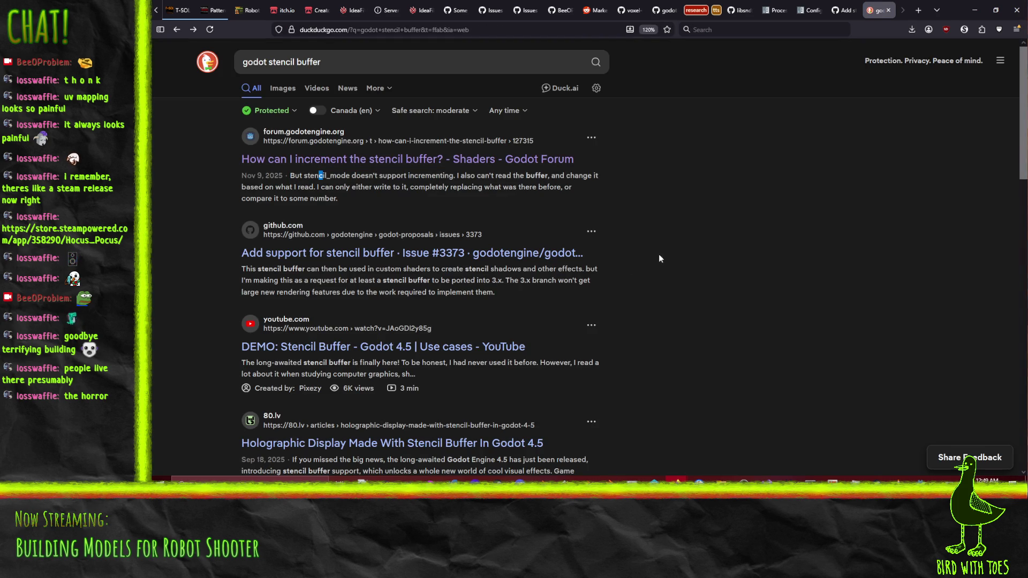
scroll(658, 250, down, 3)
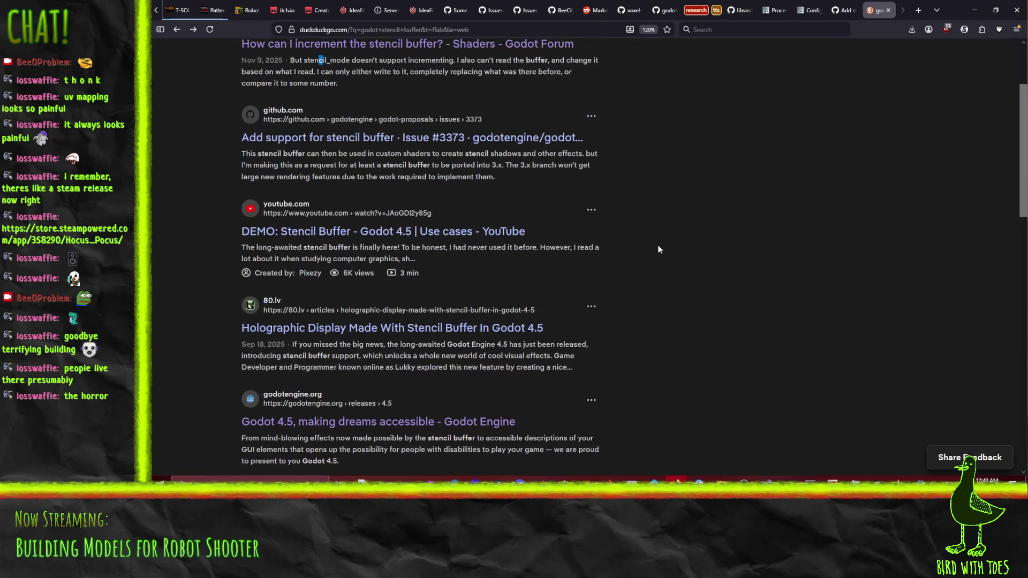
Open the 80.lv 'Holographic Display Made With Stencil Buffer In Godot 4.5' article and scroll through it.
click(422, 329)
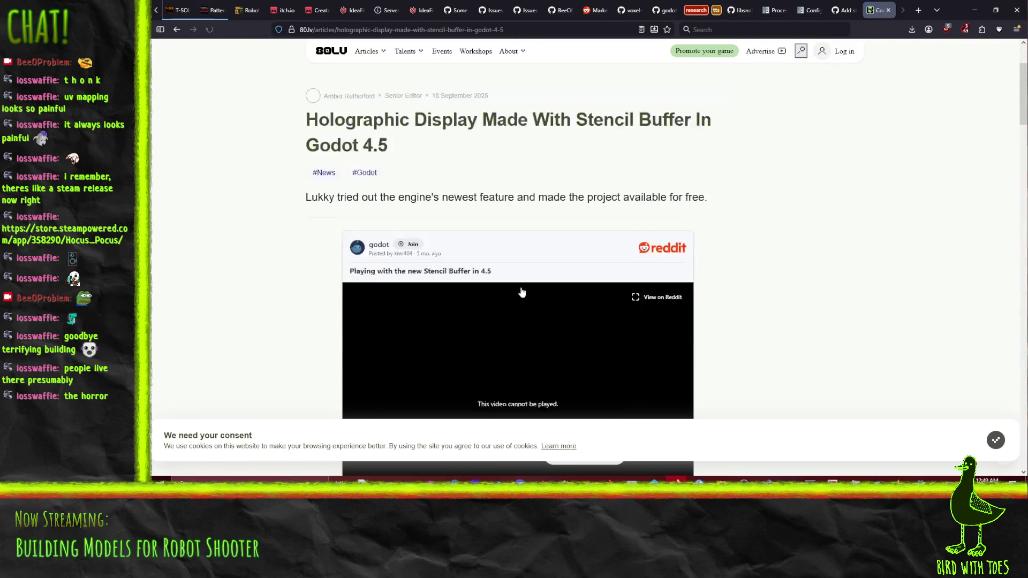
scroll(522, 292, down, 2)
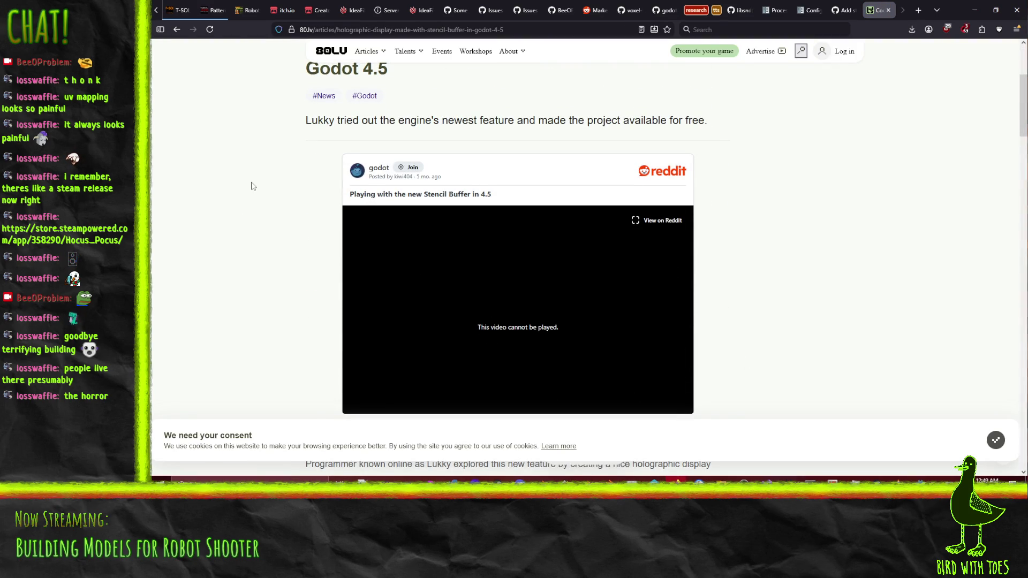
scroll(252, 188, down, 2)
scroll(255, 189, down, 2)
scroll(255, 189, down, 3)
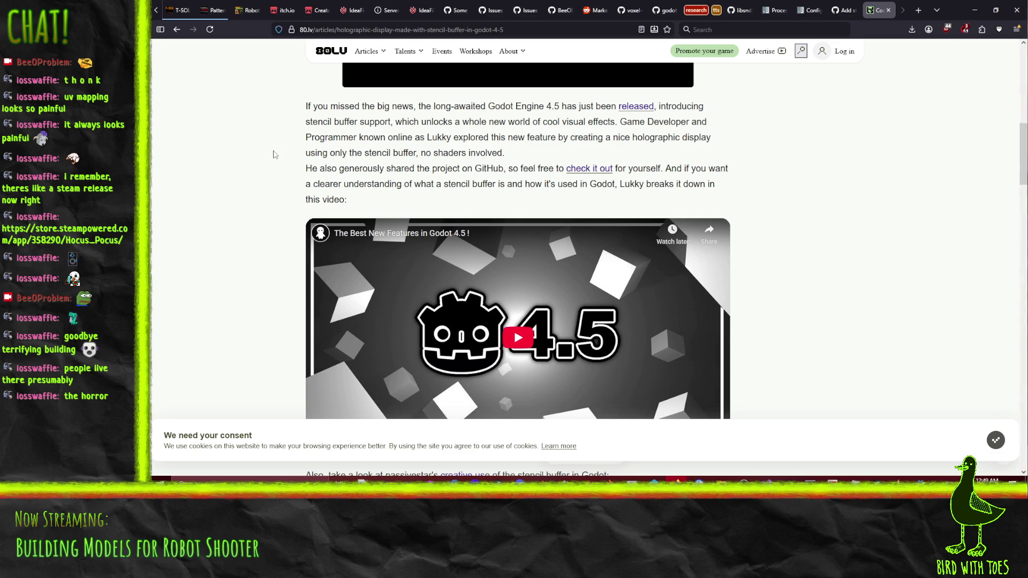
scroll(275, 154, down, 8)
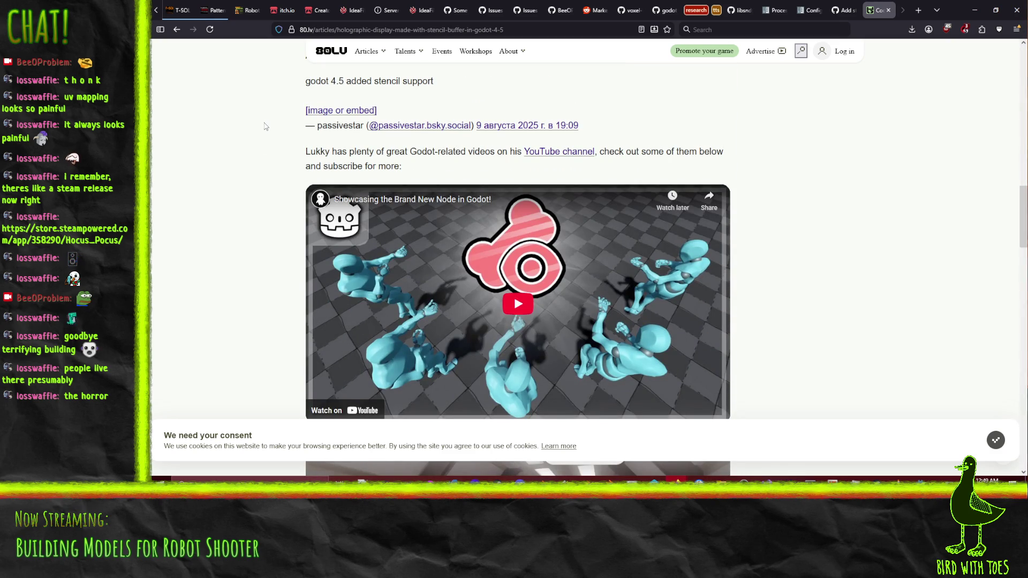
scroll(263, 129, down, 6)
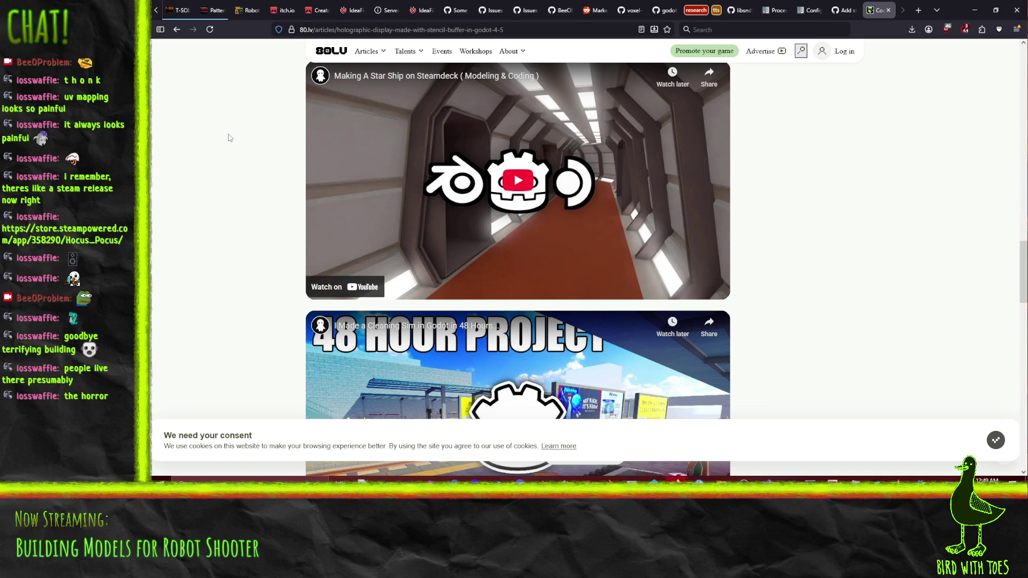
scroll(230, 138, down, 15)
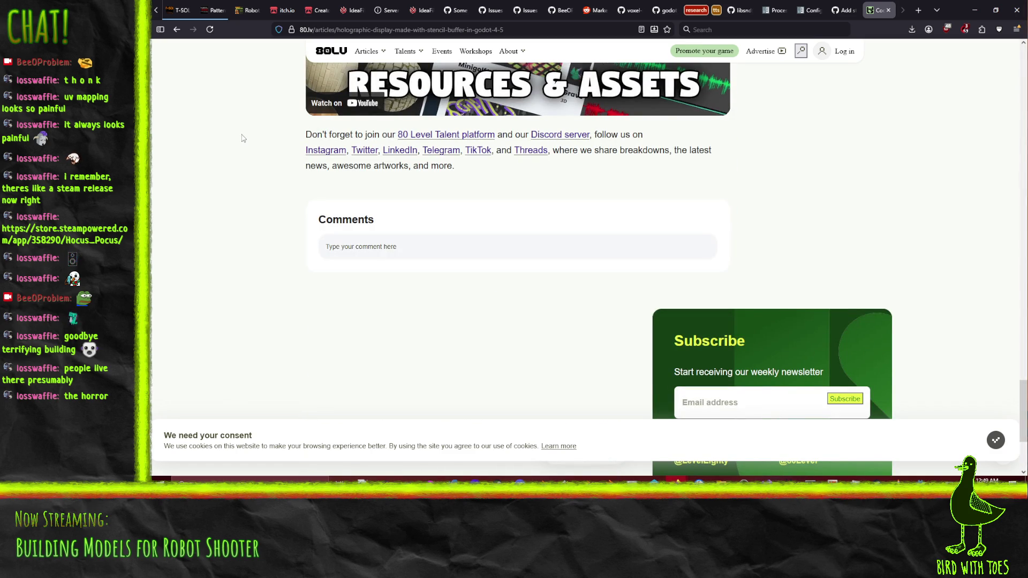
scroll(260, 163, up, 10)
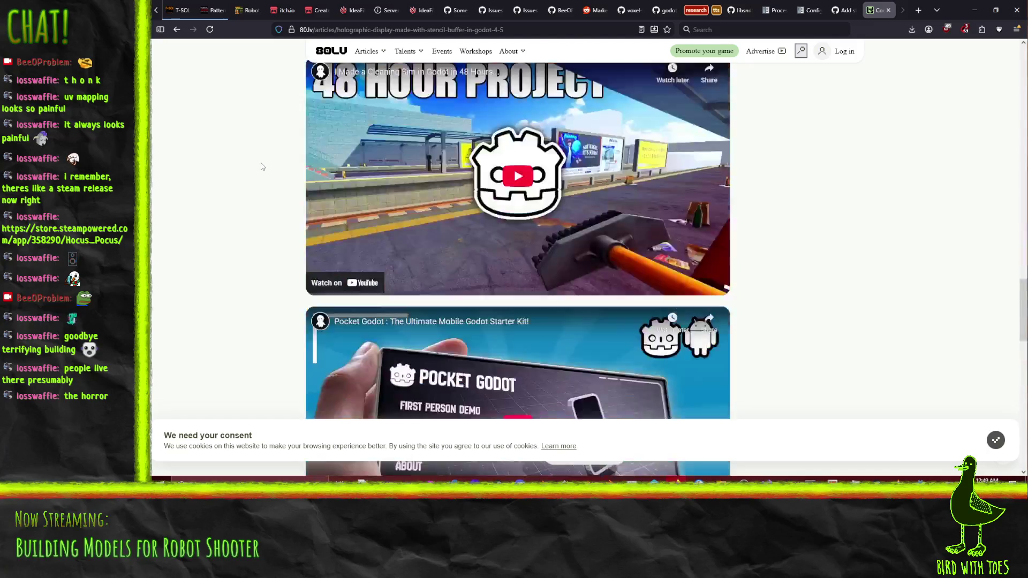
scroll(262, 167, up, 10)
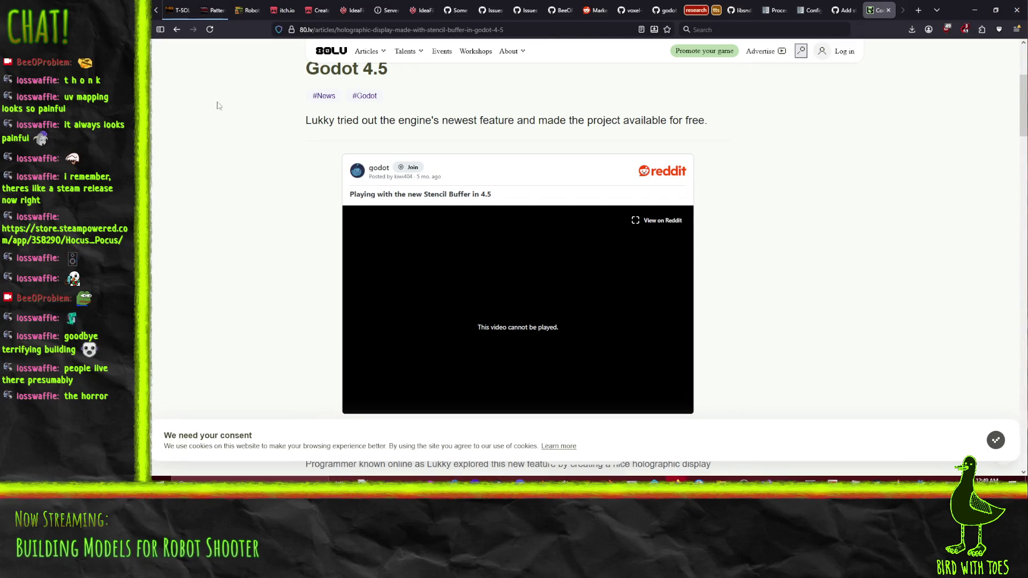
scroll(241, 171, up, 4)
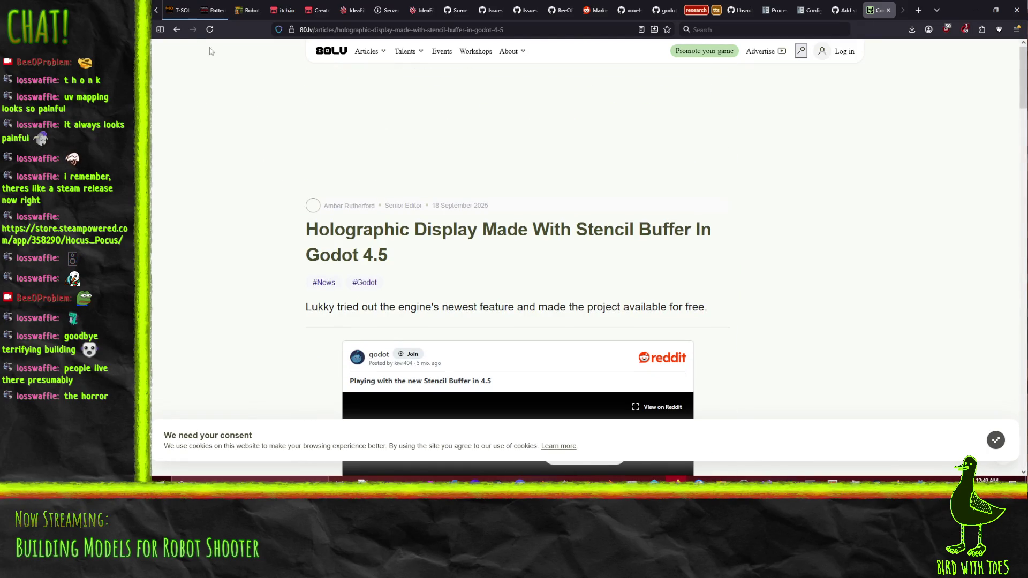
Go back to the 'godot stencil buffer' results and scroll down the list.
click(177, 30)
scroll(177, 270, down, 4)
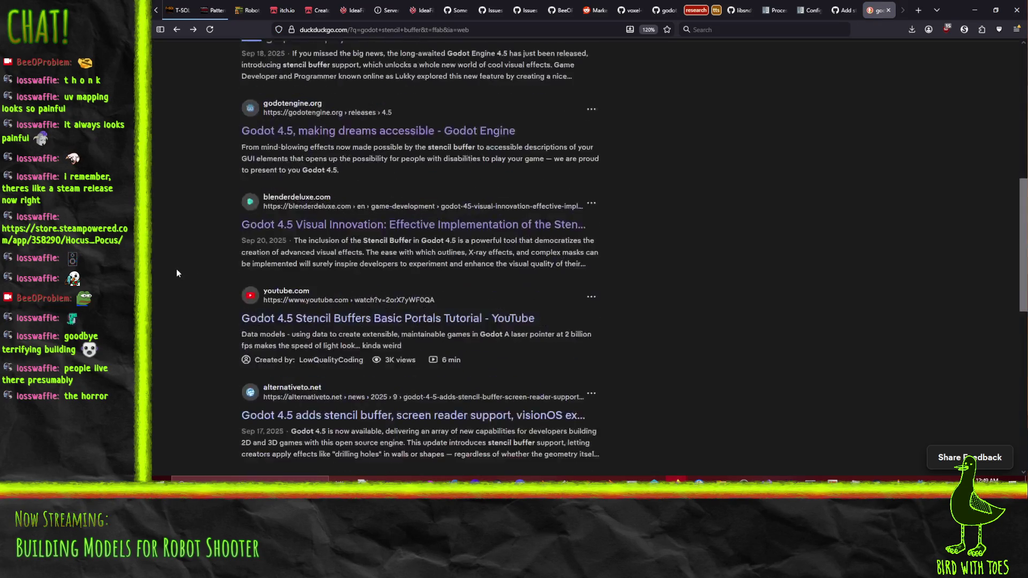
scroll(177, 273, down, 1)
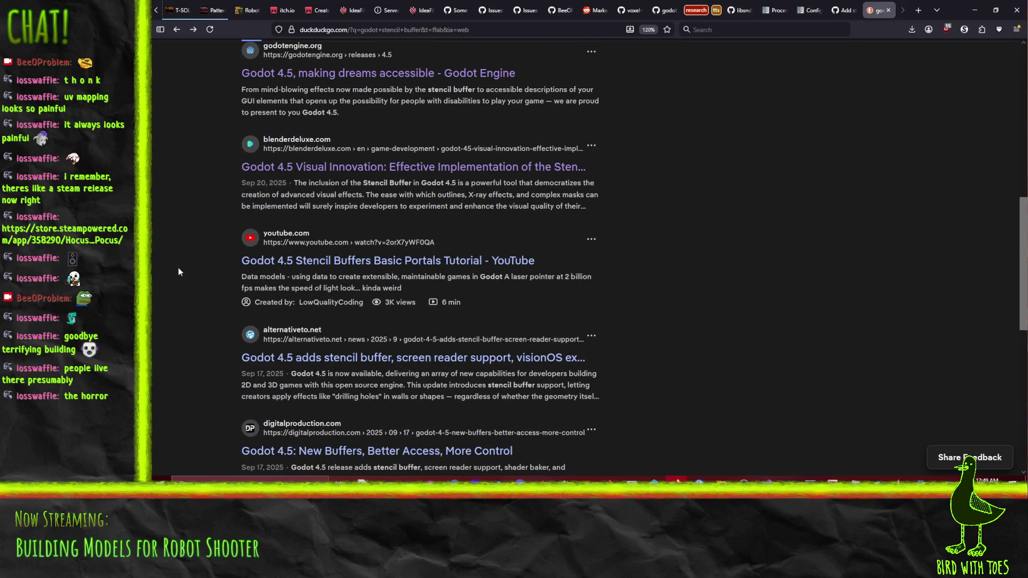
scroll(178, 270, down, 1)
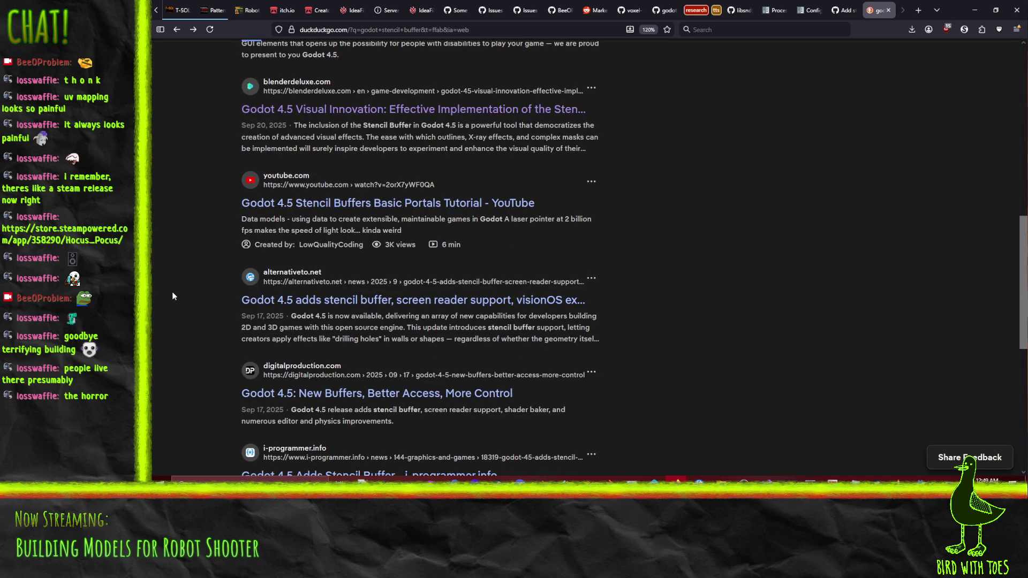
scroll(172, 293, down, 2)
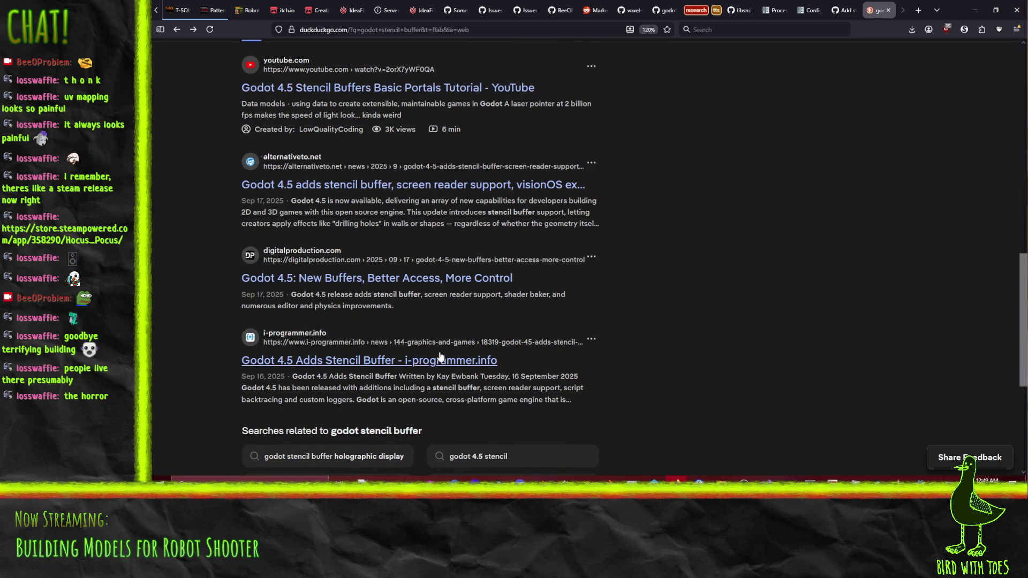
Read the i-programmer 'Godot 4.5 Adds Stencil Buffer' article, then return to the top of the results.
click(449, 369)
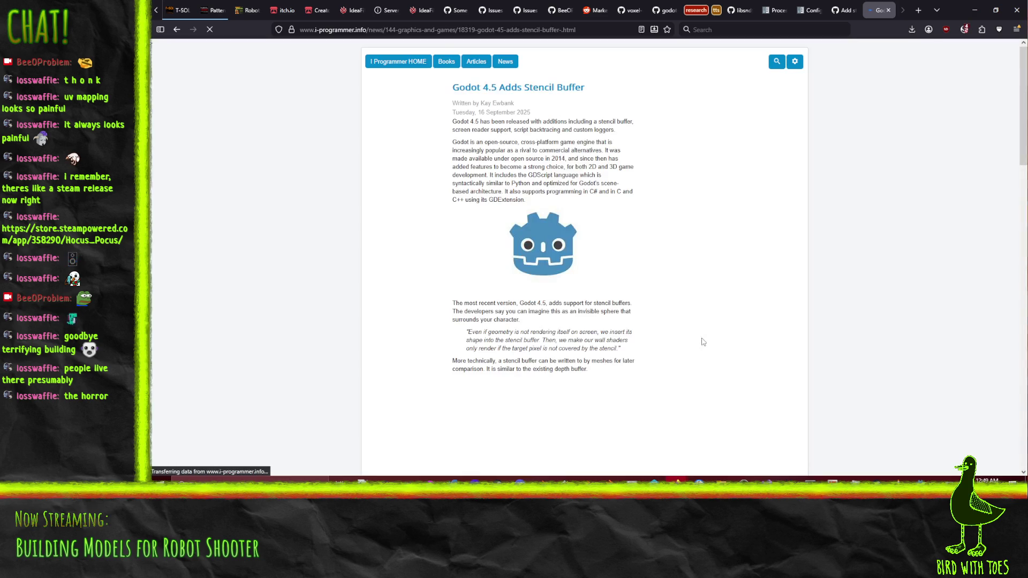
scroll(427, 263, down, 10)
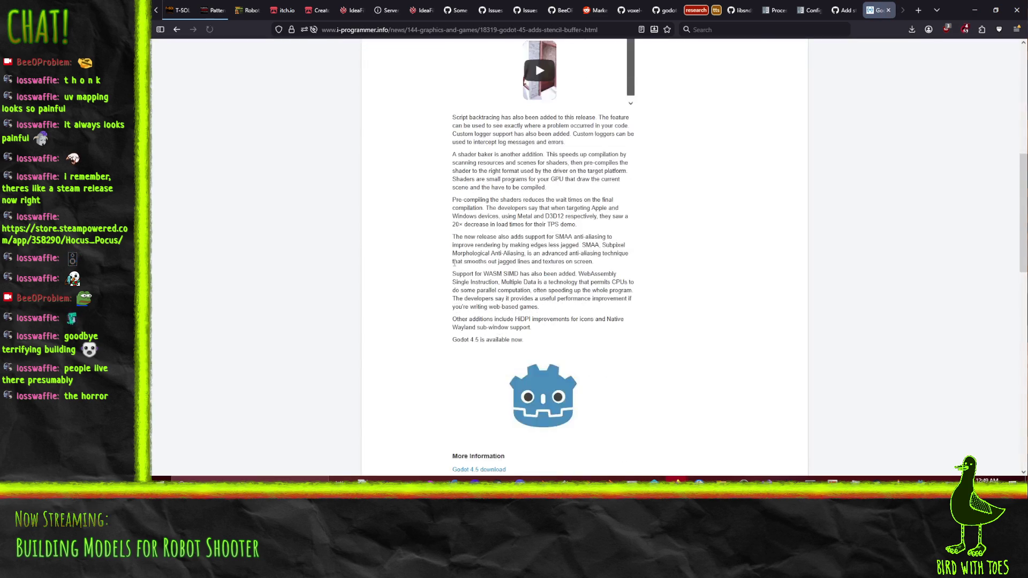
scroll(425, 258, up, 5)
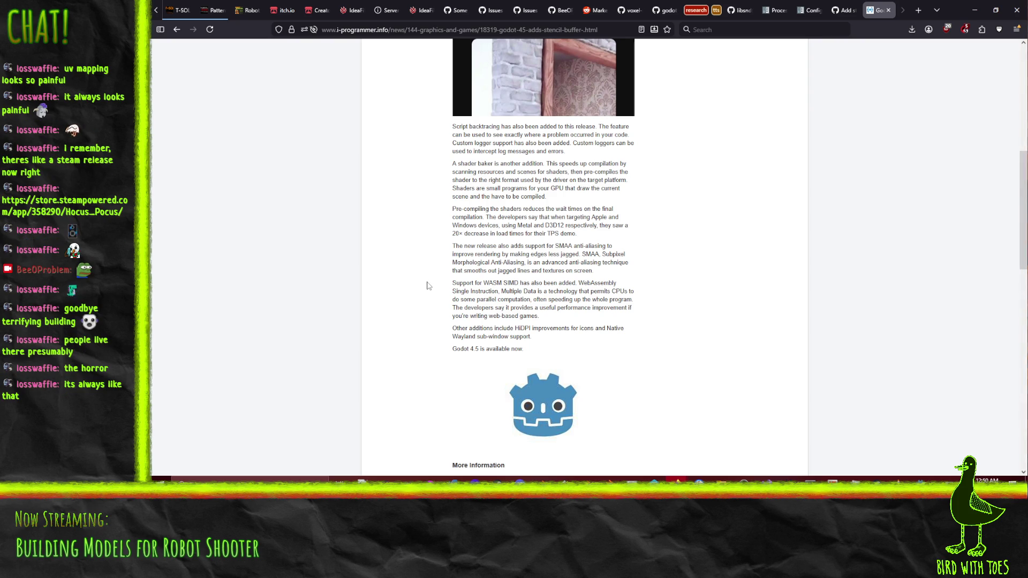
scroll(452, 302, up, 8)
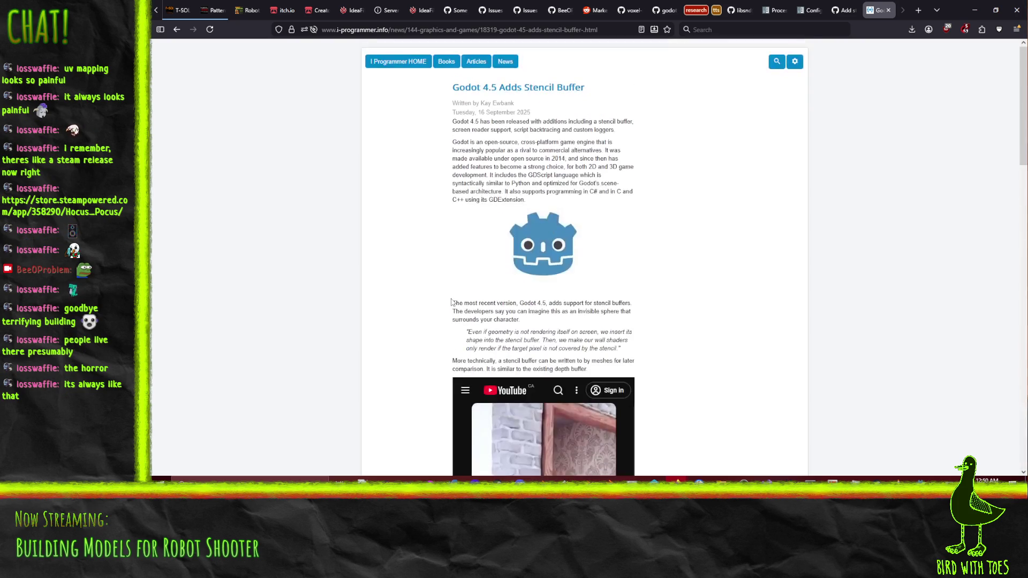
click(177, 29)
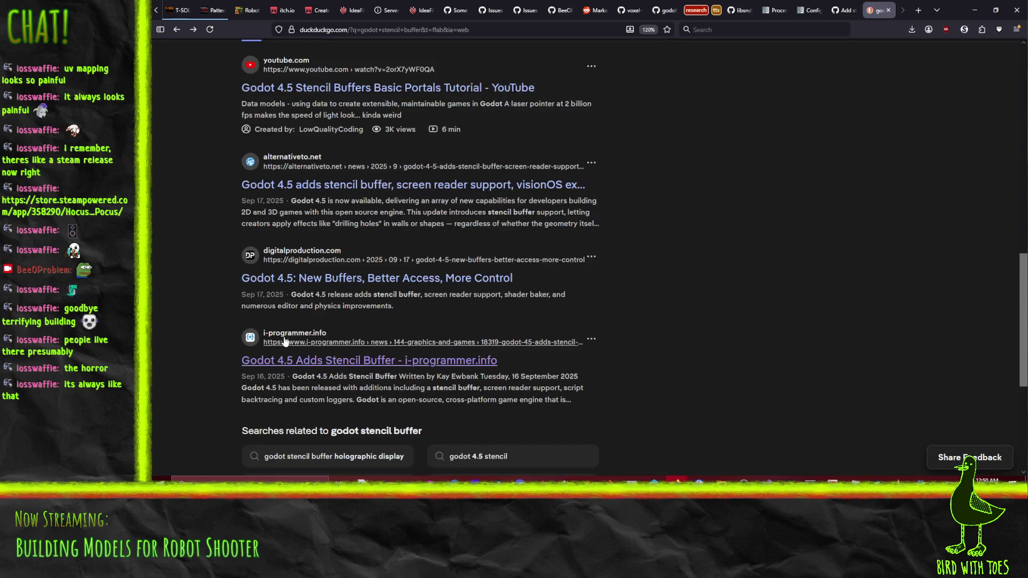
scroll(225, 332, up, 3)
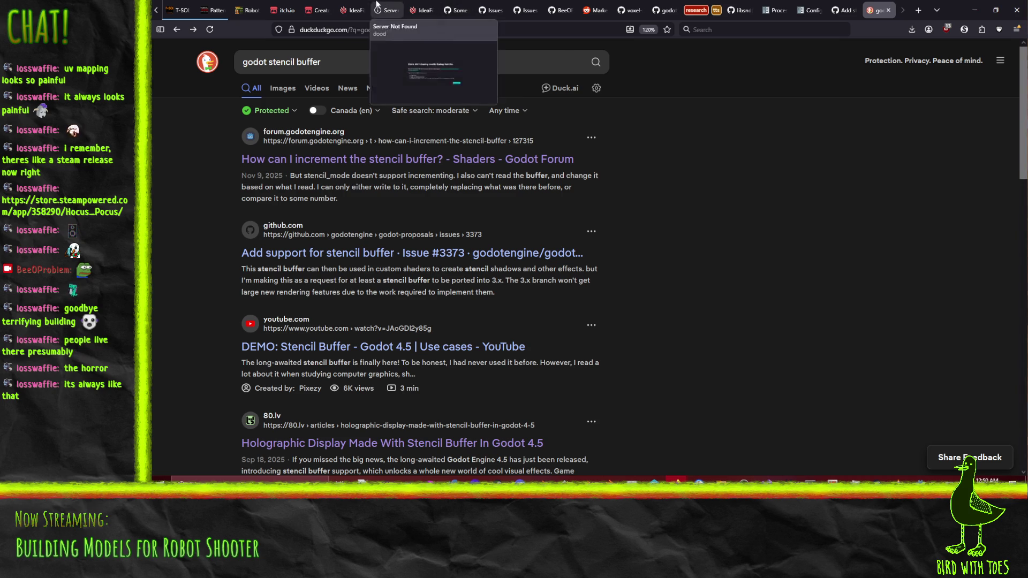
Switch to the IdeaFile Robot Shooter board and scroll through the Todo tickets.
click(424, 6)
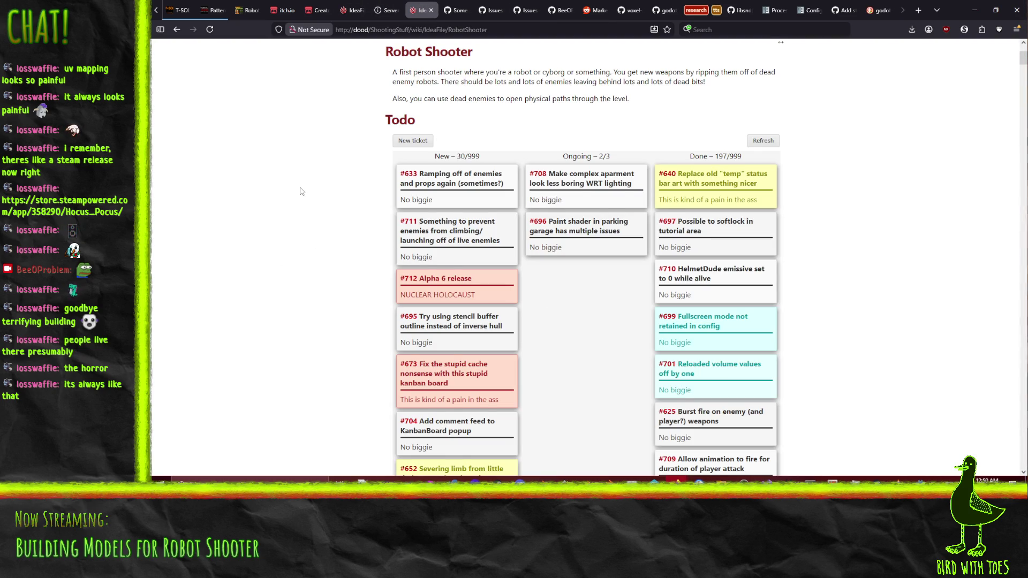
scroll(299, 191, down, 4)
scroll(299, 191, down, 2)
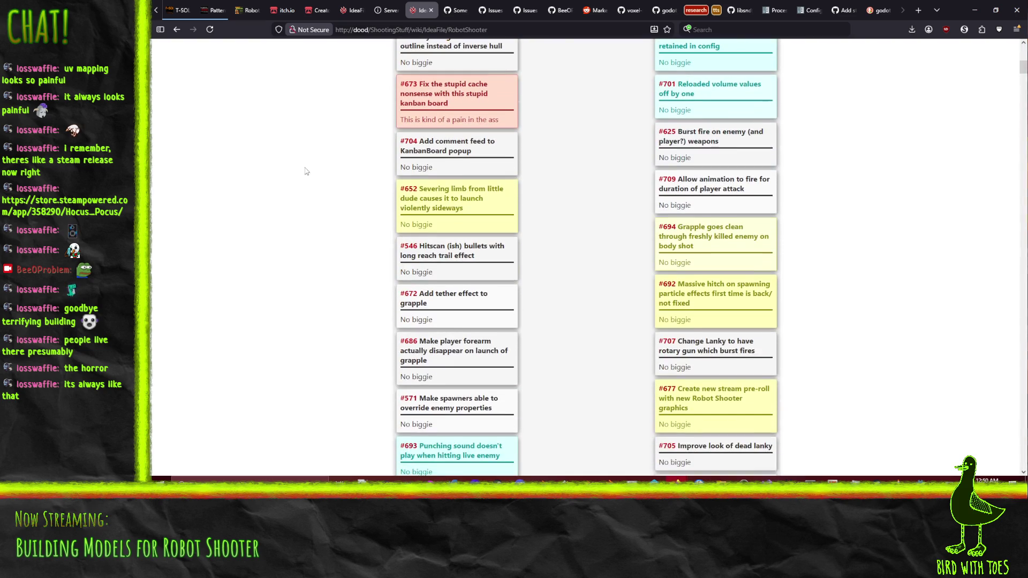
scroll(300, 191, up, 2)
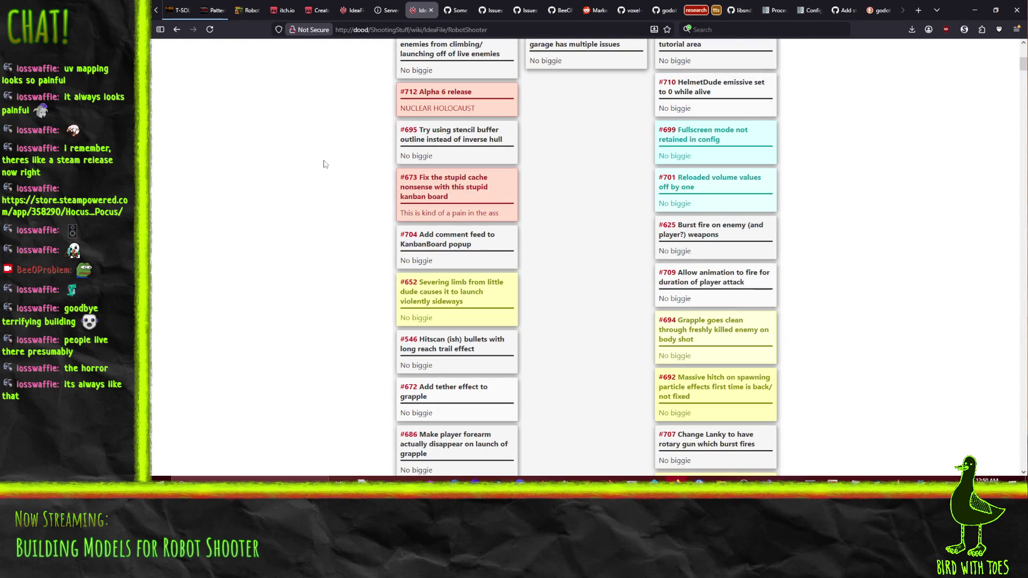
scroll(326, 193, down, 1)
scroll(326, 193, down, 6)
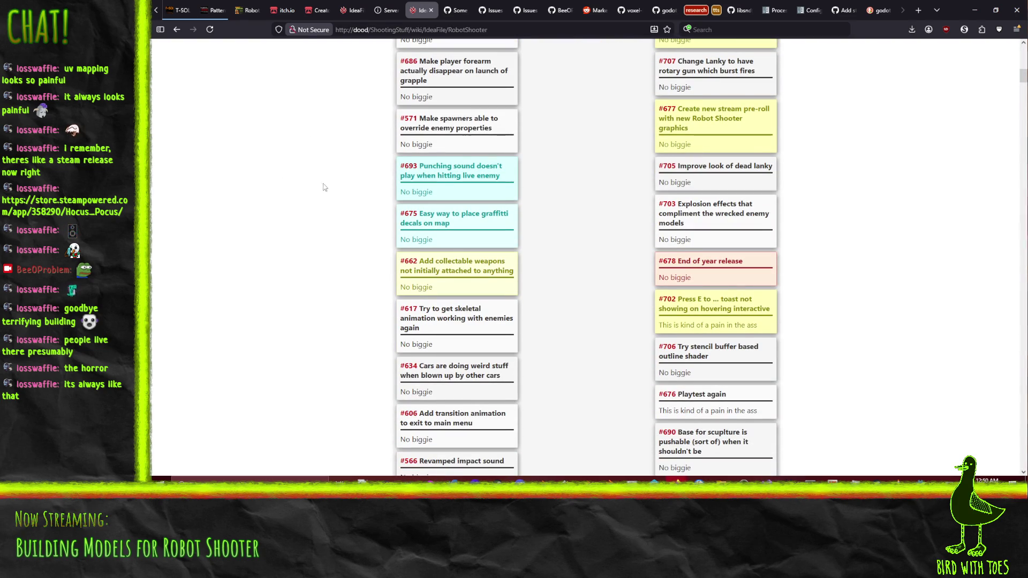
scroll(324, 211, down, 7)
scroll(337, 207, down, 9)
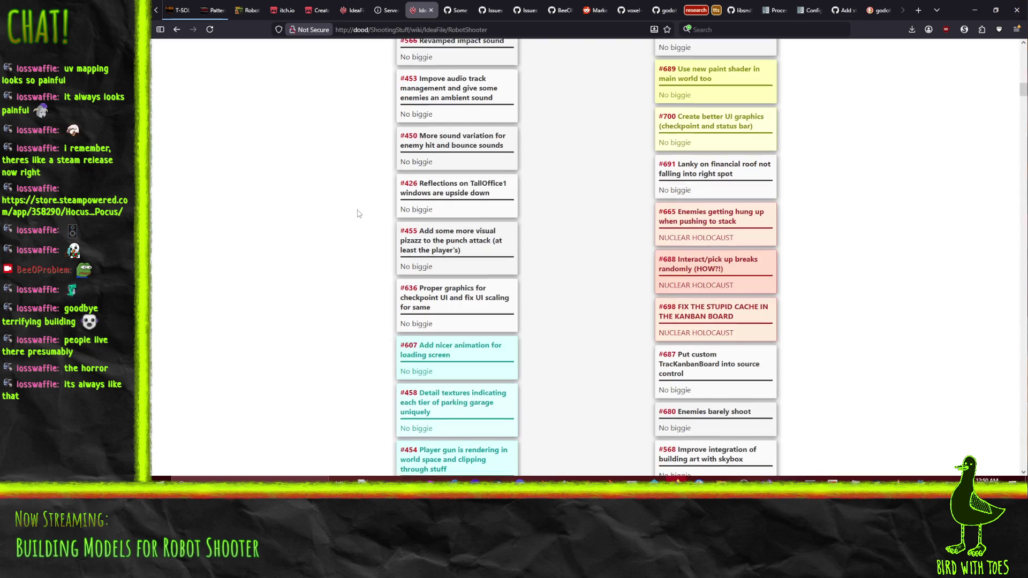
scroll(357, 235, up, 4)
scroll(343, 257, down, 2)
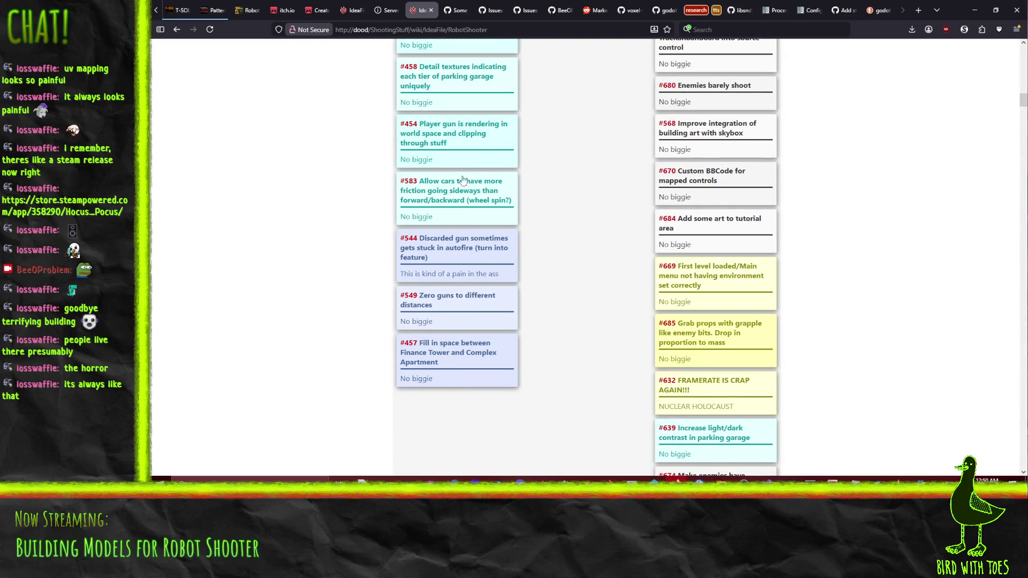
Drag ticket #693 up to sit directly below #711 in the New column.
scroll(458, 391, up, 1)
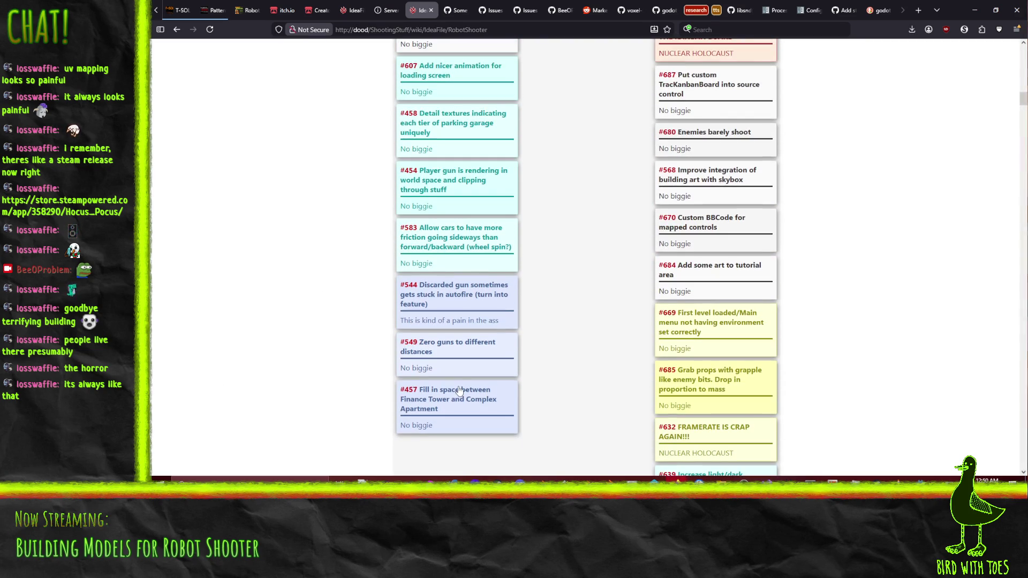
scroll(459, 392, up, 9)
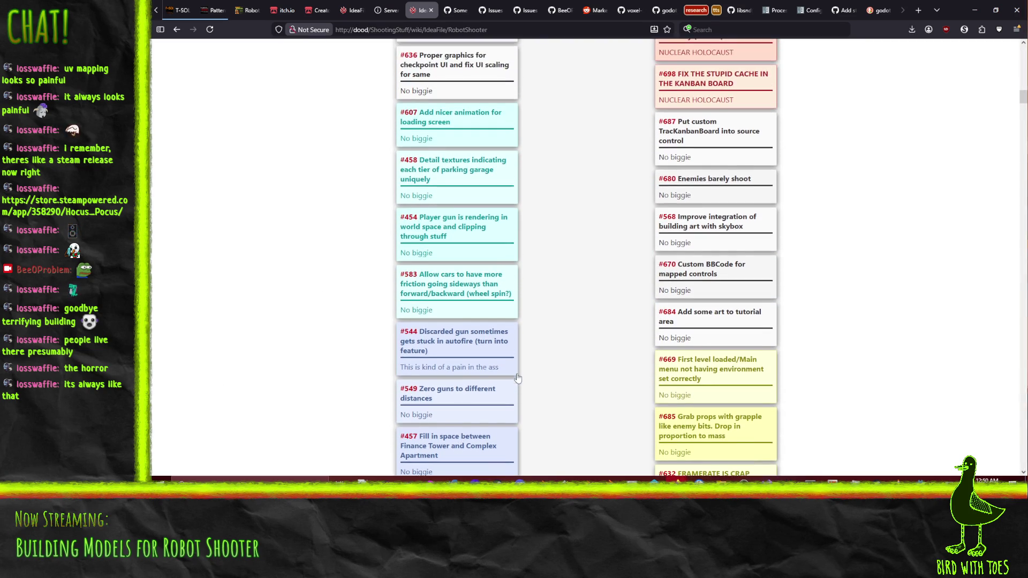
scroll(494, 370, up, 9)
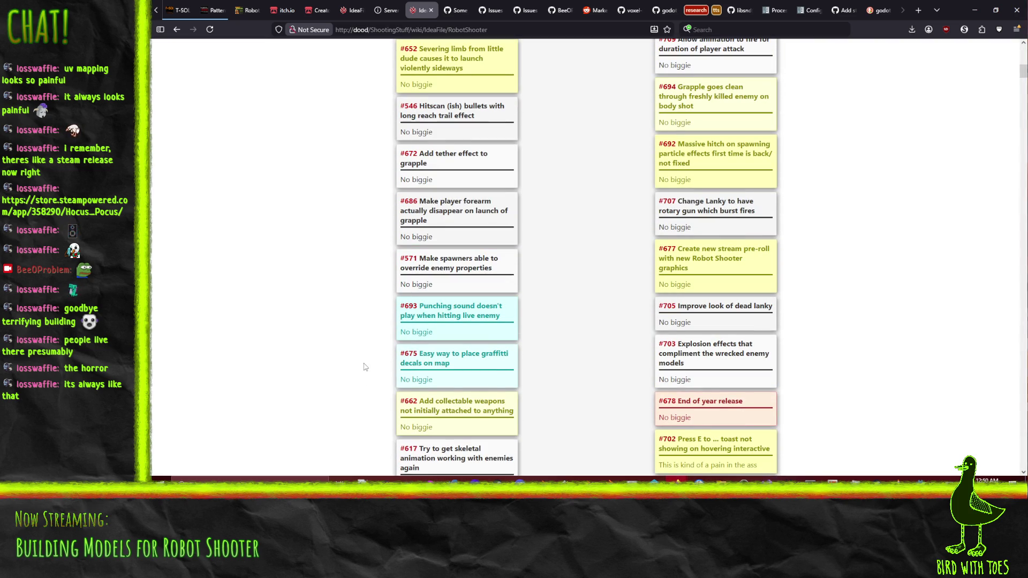
scroll(470, 410, up, 1)
scroll(470, 410, up, 4)
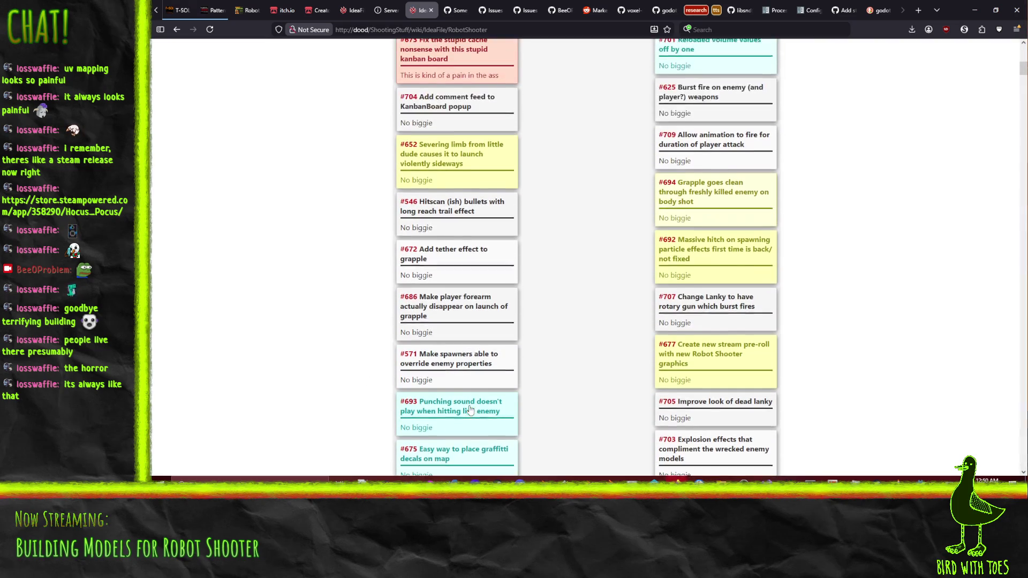
scroll(347, 363, down, 5)
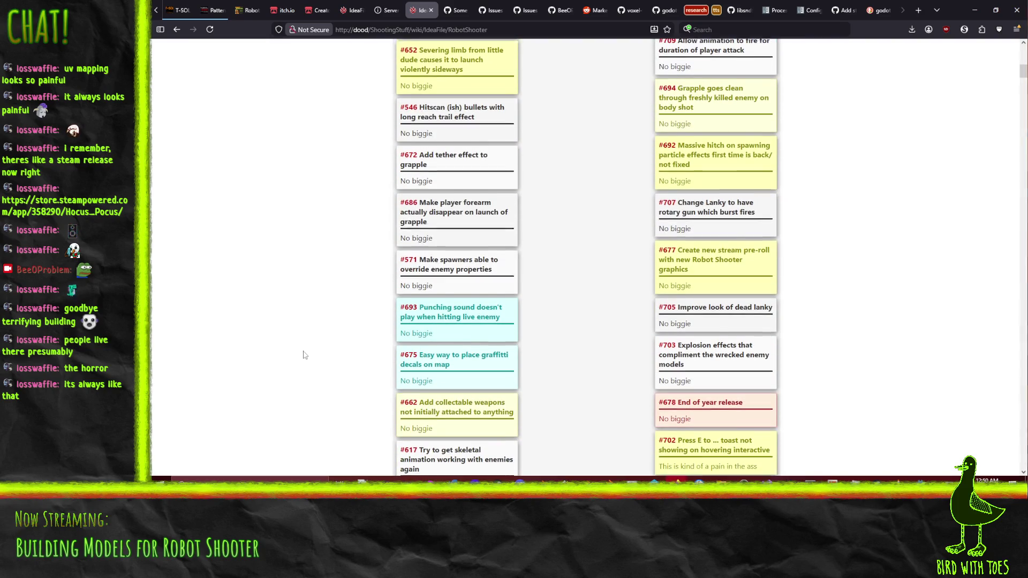
scroll(477, 367, up, 2)
mouse_move(478, 375)
mouse_down()
mouse_move(475, 284)
mouse_move(452, 194)
mouse_move(466, 155)
mouse_move(479, 163)
mouse_up()
scroll(474, 281, up, 10)
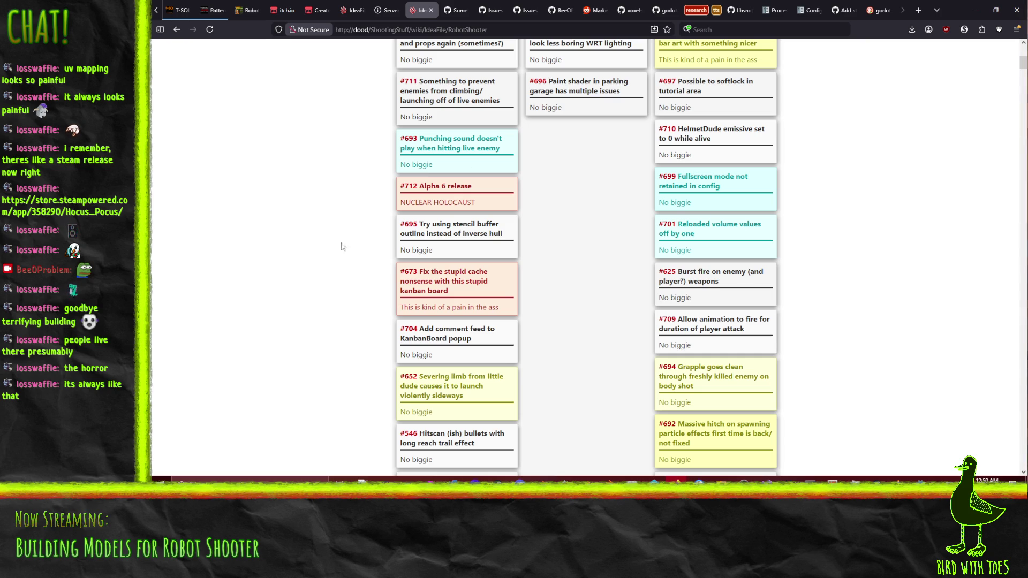
scroll(336, 388, up, 1)
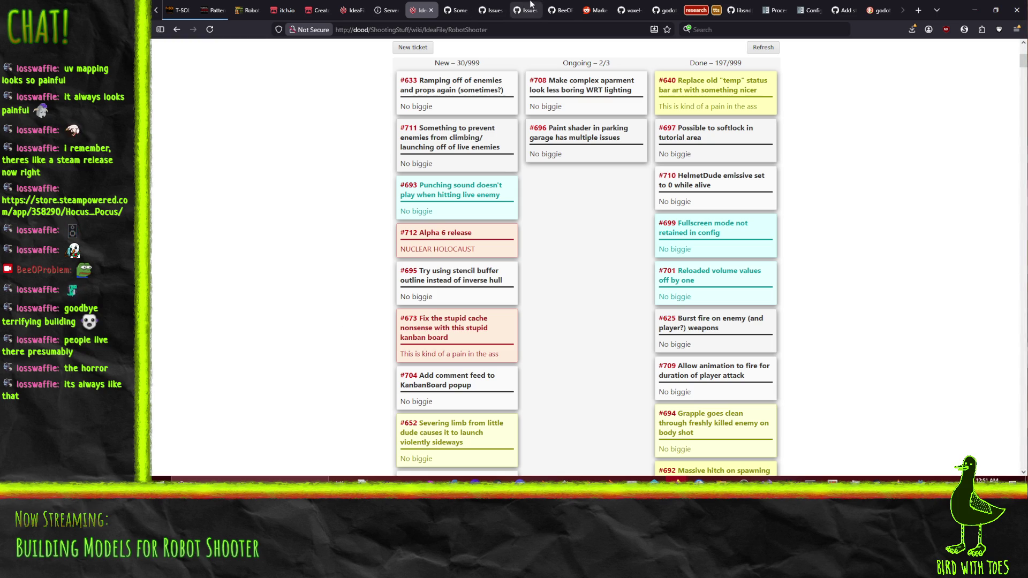
Look over the SoundBrowzr profile, issues and README on GitHub, then return to Godot's TestEnemy scene.
click(557, 9)
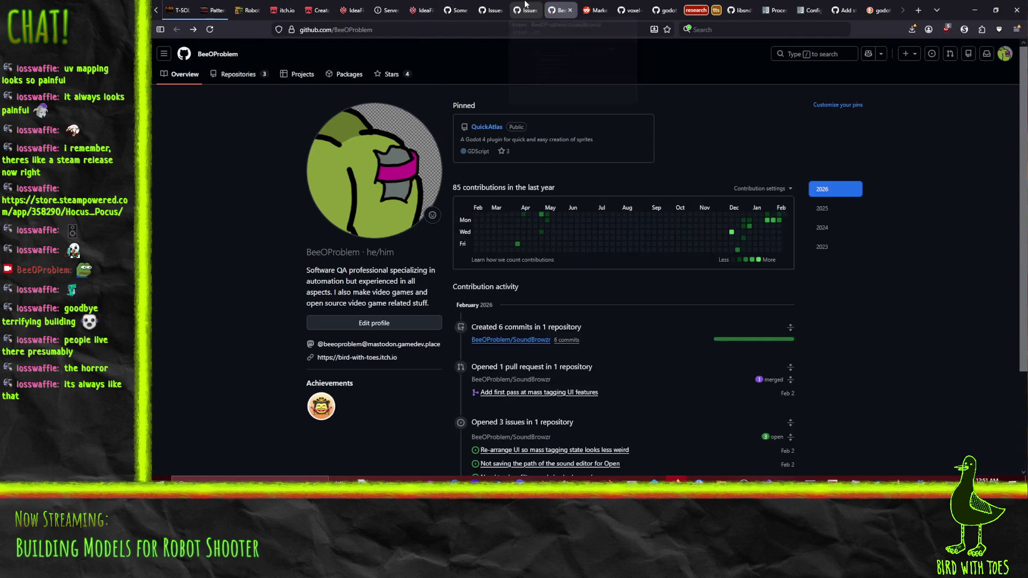
click(525, 10)
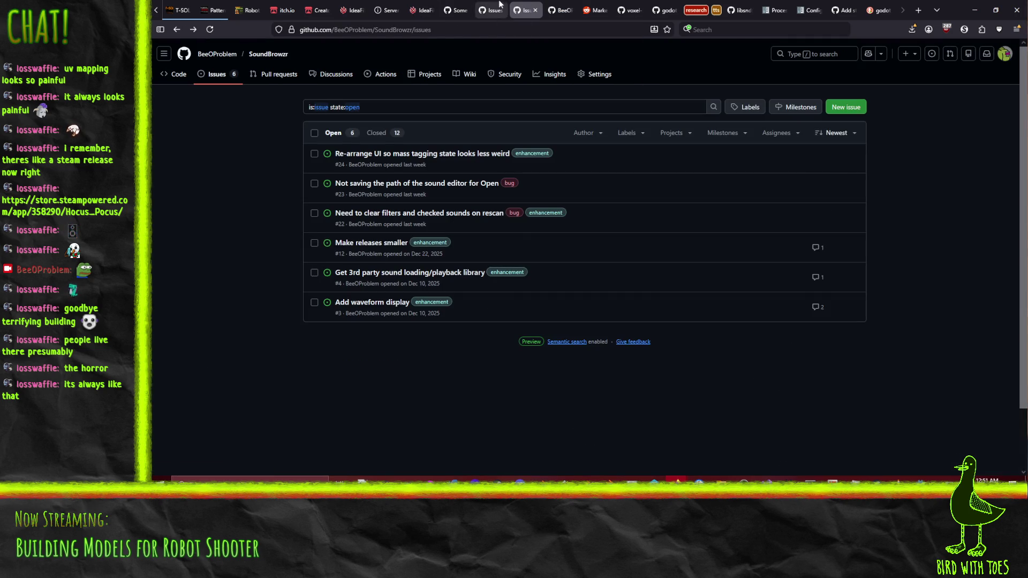
key(alt+Right)
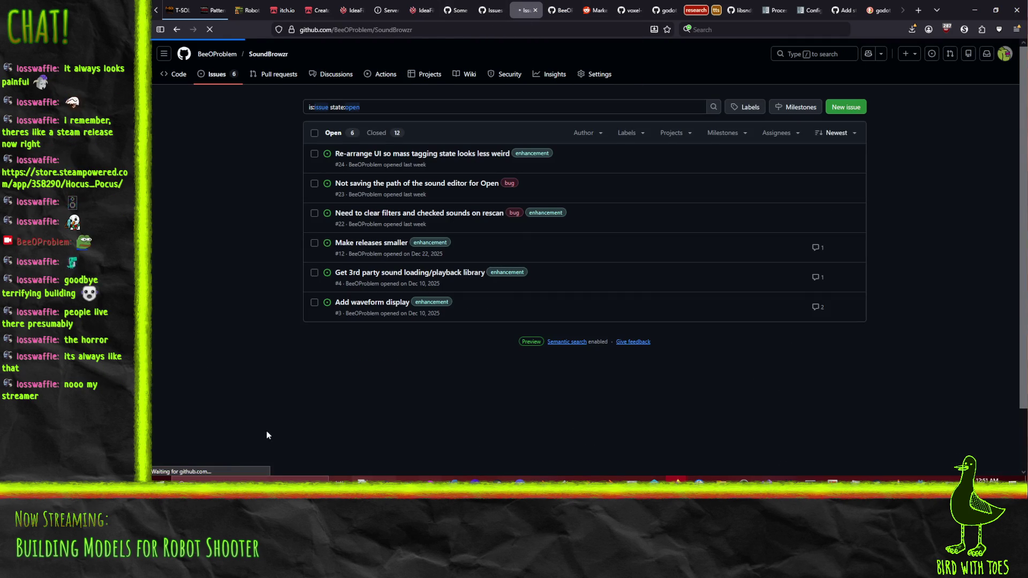
scroll(230, 298, down, 8)
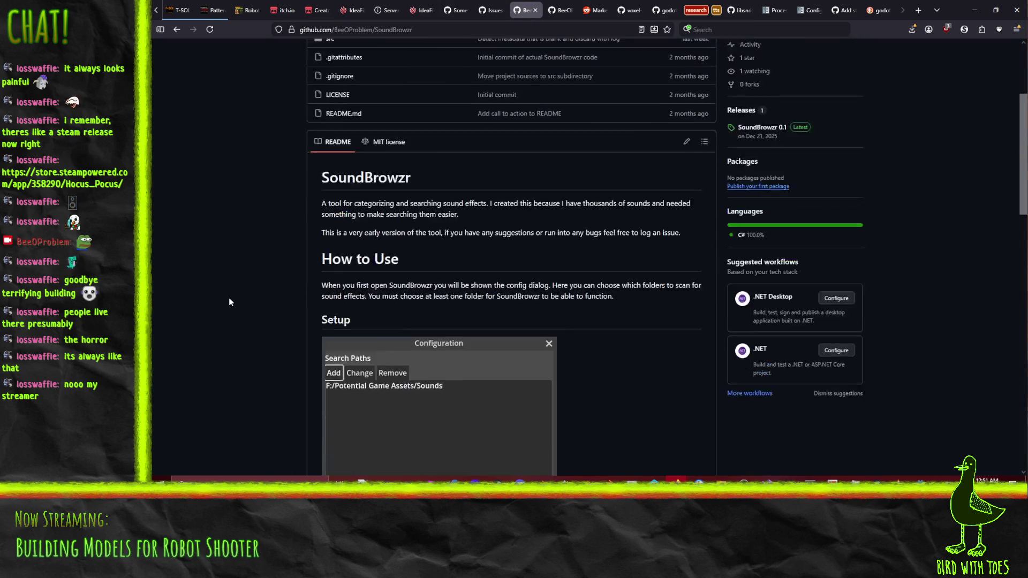
scroll(229, 302, down, 6)
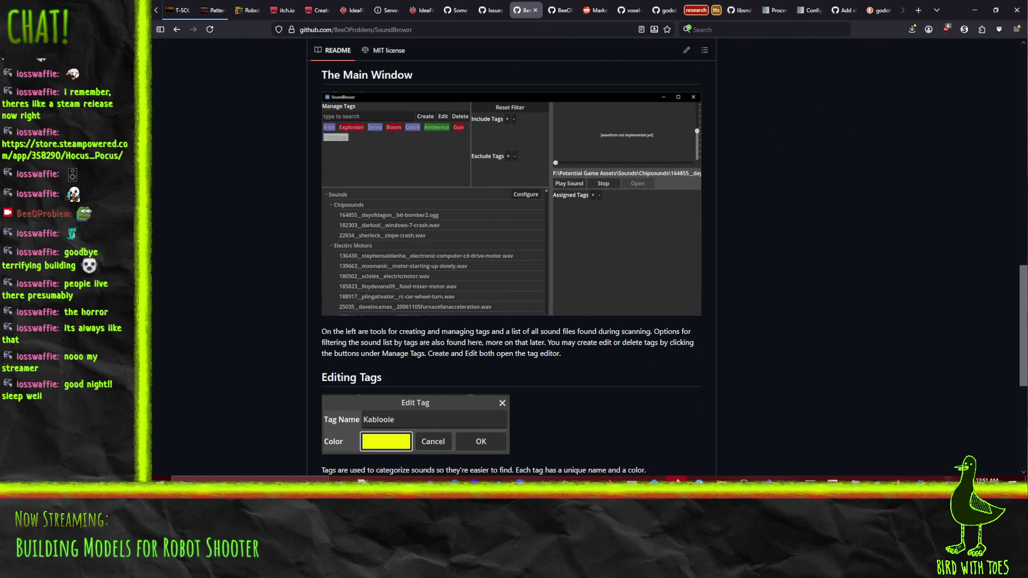
key(alt+Tab)
Quit the Robot Shooter project back to the Project Manager's project list.
click(191, 22)
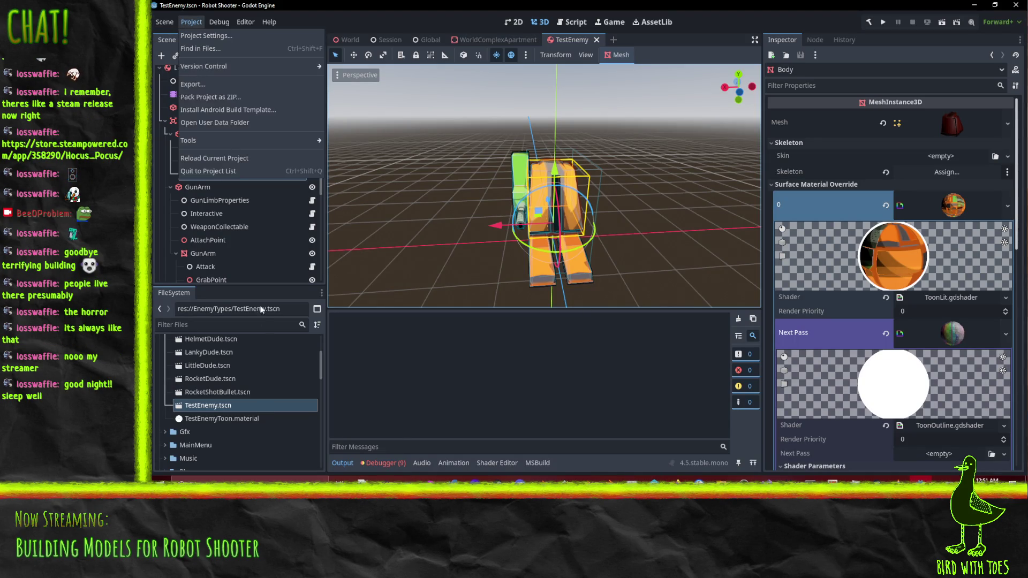
click(539, 332)
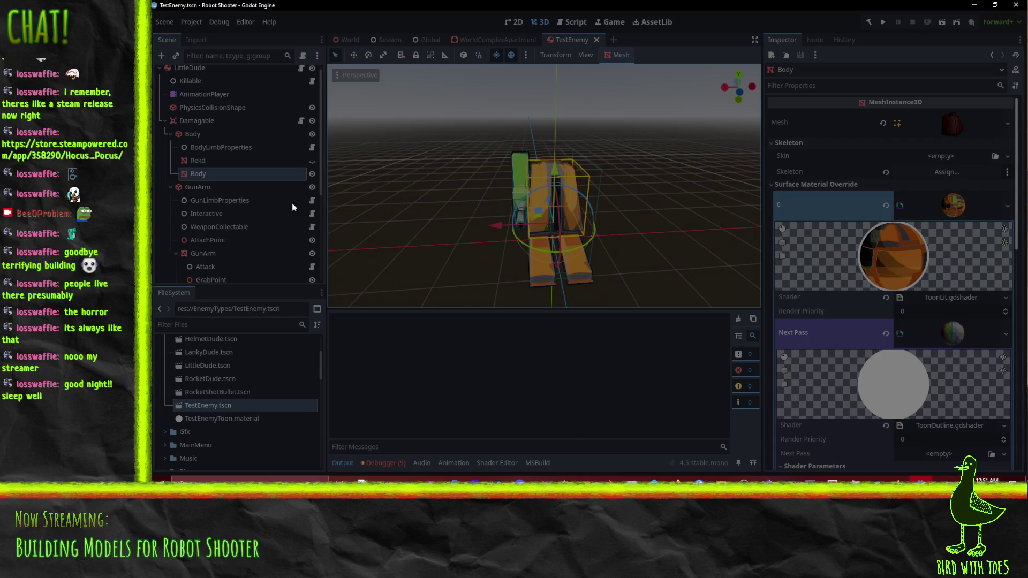
key(alt+Tab)
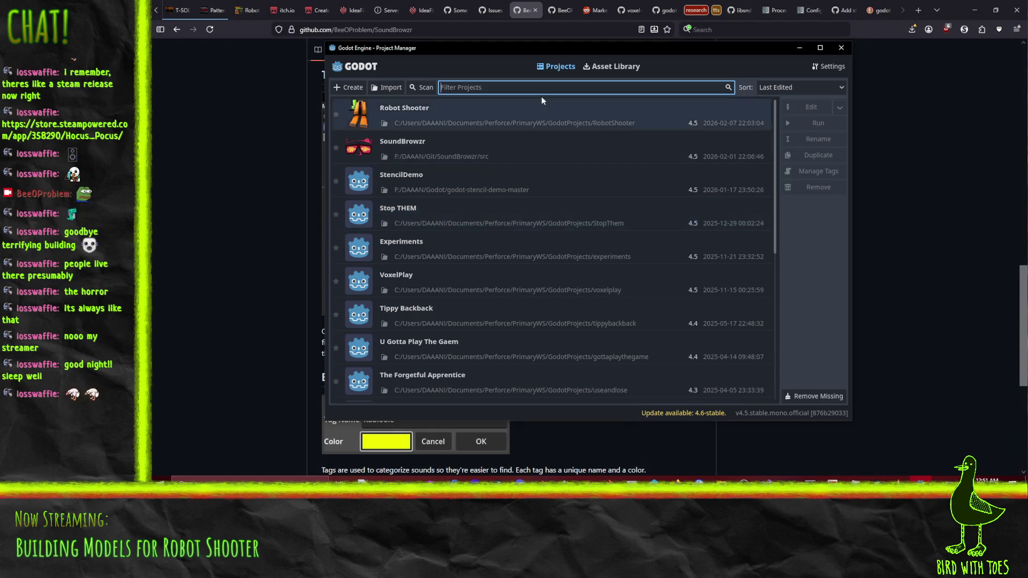
Open the SoundBrowzr project and run it, starting its .NET build.
double_click(480, 142)
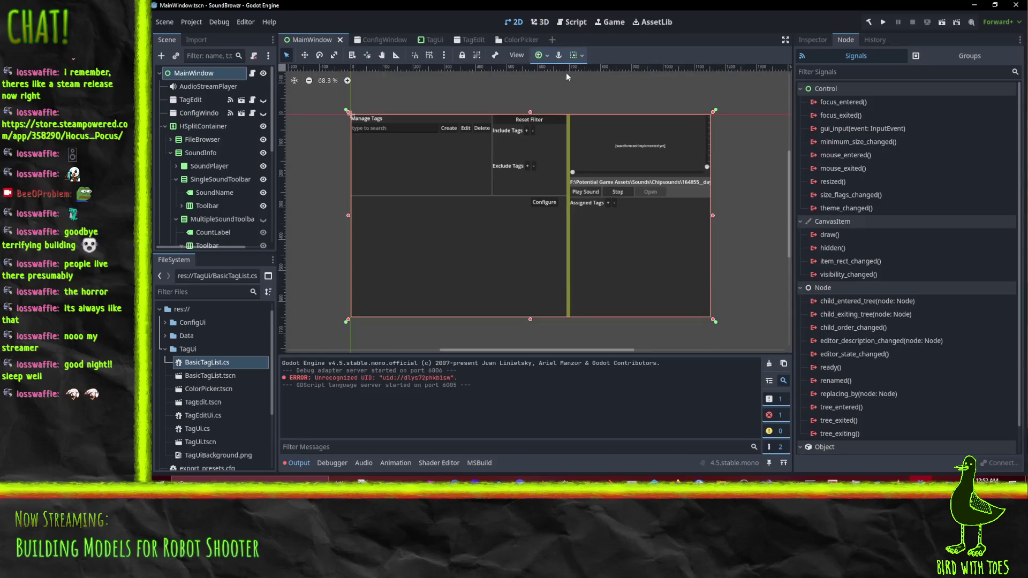
click(883, 22)
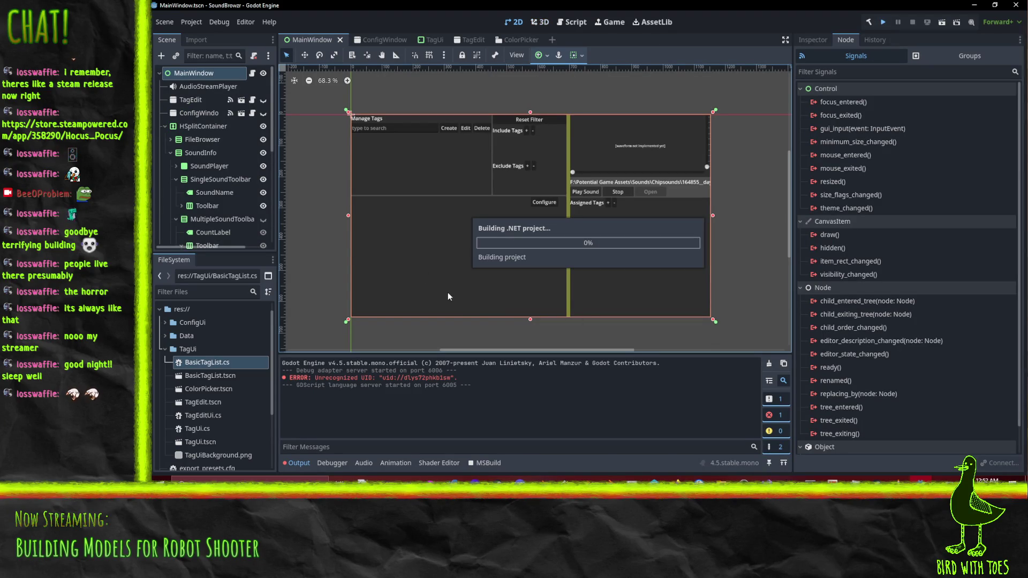